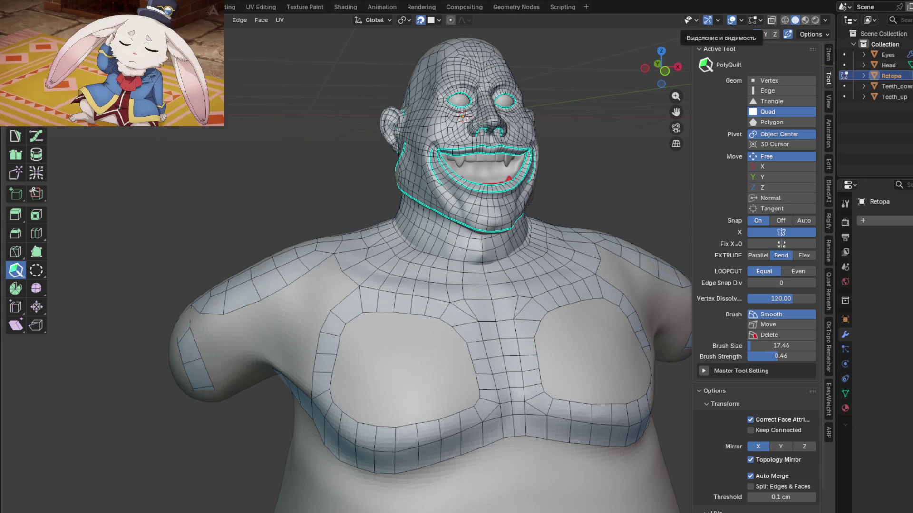
Extrude short mirrored quad strips down from the chest ring into both pectoral openings
{"action": "mouse_move", "coordinate": [490, 245]}
{"action": "middle_mouse_down"}
{"action": "mouse_move", "coordinate": [526, 226]}
{"action": "mouse_move", "coordinate": [501, 295]}
{"action": "middle_mouse_up"}
{"action": "scroll", "coordinate": [453, 278], "scroll_direction": "up", "scroll_amount": 3}
{"action": "scroll", "coordinate": [428, 321], "scroll_direction": "down", "scroll_amount": 3}
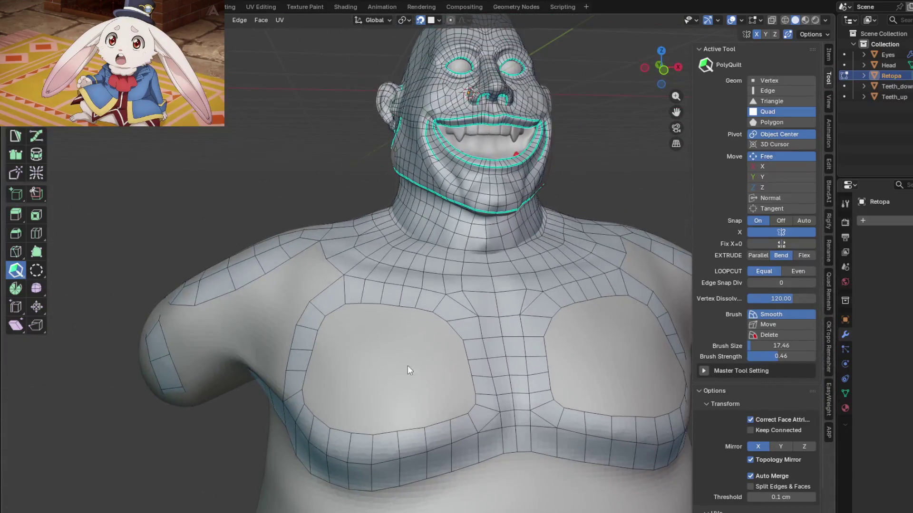
{"action": "scroll", "coordinate": [436, 298], "scroll_direction": "up", "scroll_amount": 2}
{"action": "mouse_move", "coordinate": [436, 298]}
{"action": "middle_mouse_down"}
{"action": "mouse_move", "coordinate": [467, 313]}
{"action": "mouse_move", "coordinate": [474, 282]}
{"action": "mouse_move", "coordinate": [408, 298]}
{"action": "mouse_move", "coordinate": [430, 314]}
{"action": "mouse_move", "coordinate": [404, 312]}
{"action": "mouse_move", "coordinate": [413, 318]}
{"action": "middle_mouse_up"}
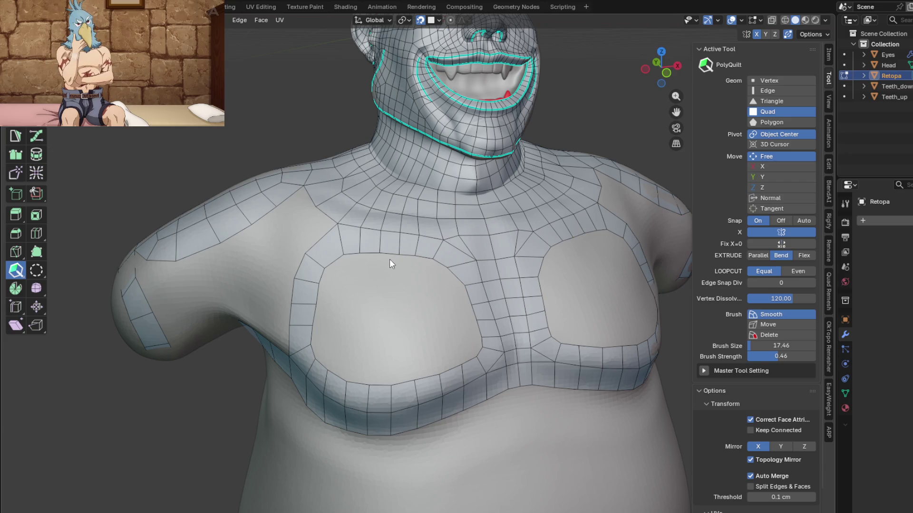
{"action": "left_click", "coordinate": [390, 285]}
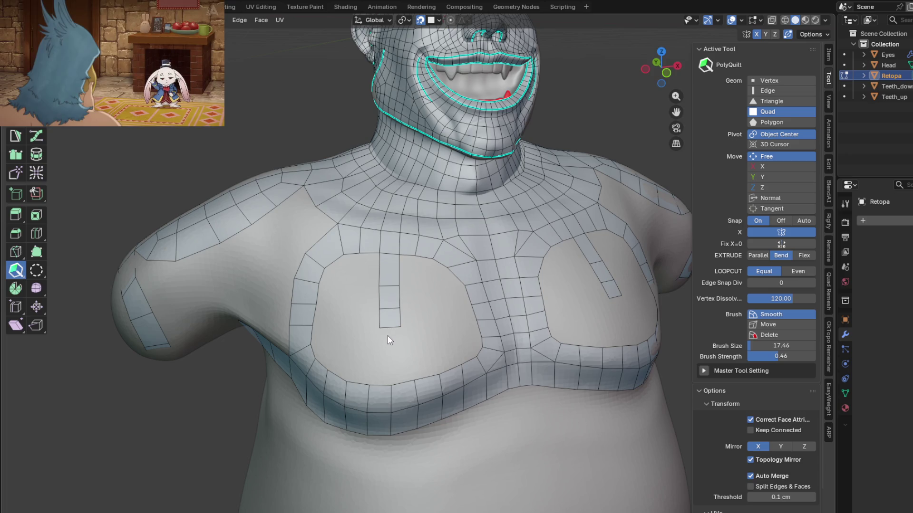
Lengthen the chest strips downward with new quads and adjust a face corner
{"action": "left_click_drag", "start_coordinate": [387, 330], "coordinate": [390, 349]}
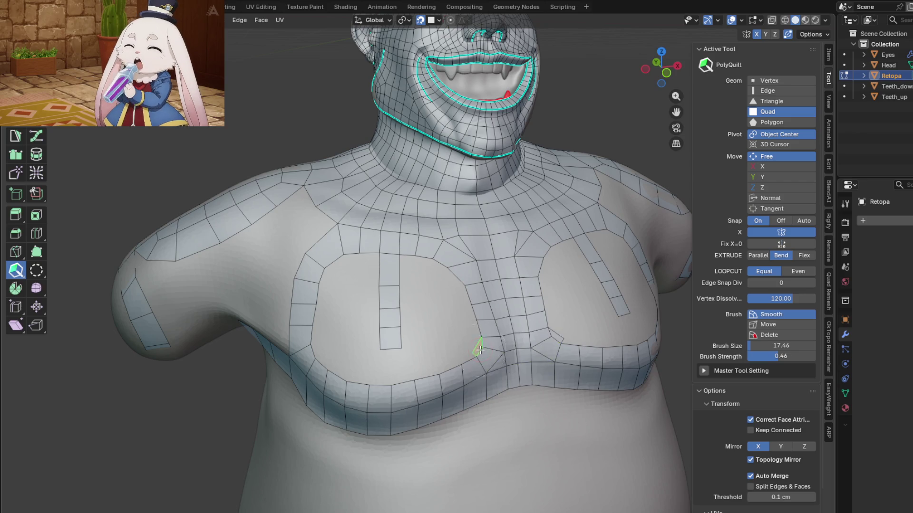
{"action": "scroll", "coordinate": [480, 349], "scroll_direction": "up", "scroll_amount": 3}
{"action": "left_click_drag", "start_coordinate": [472, 353], "coordinate": [468, 333]}
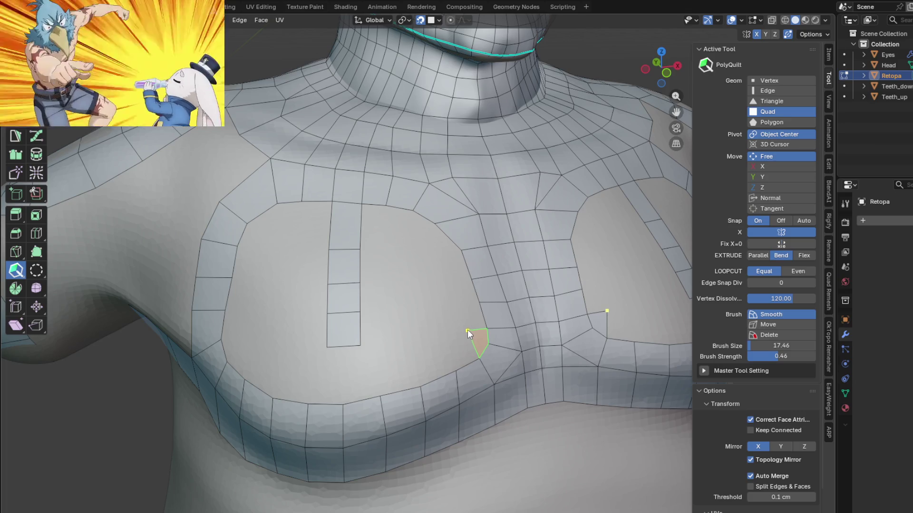
{"action": "scroll", "coordinate": [467, 330], "scroll_direction": "down", "scroll_amount": 4}
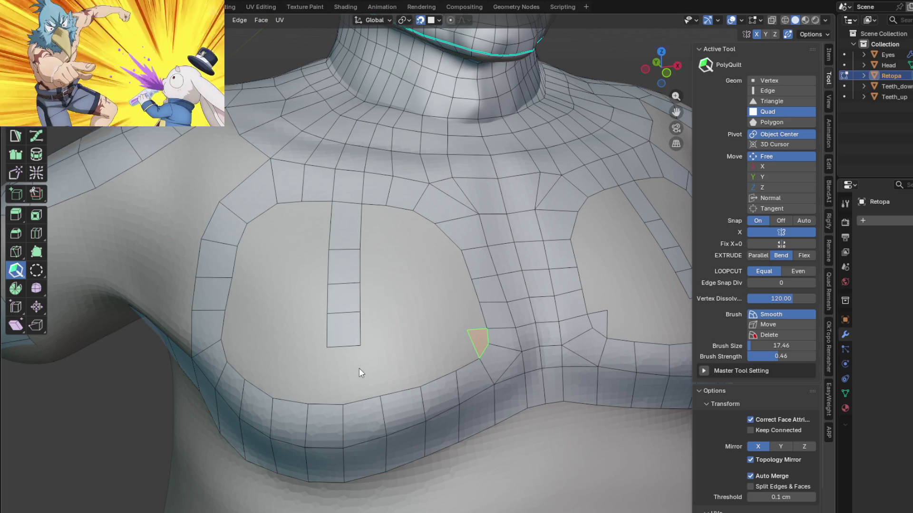
{"action": "scroll", "coordinate": [371, 357], "scroll_direction": "up", "scroll_amount": 4}
{"action": "left_click_drag", "start_coordinate": [386, 334], "coordinate": [377, 387]}
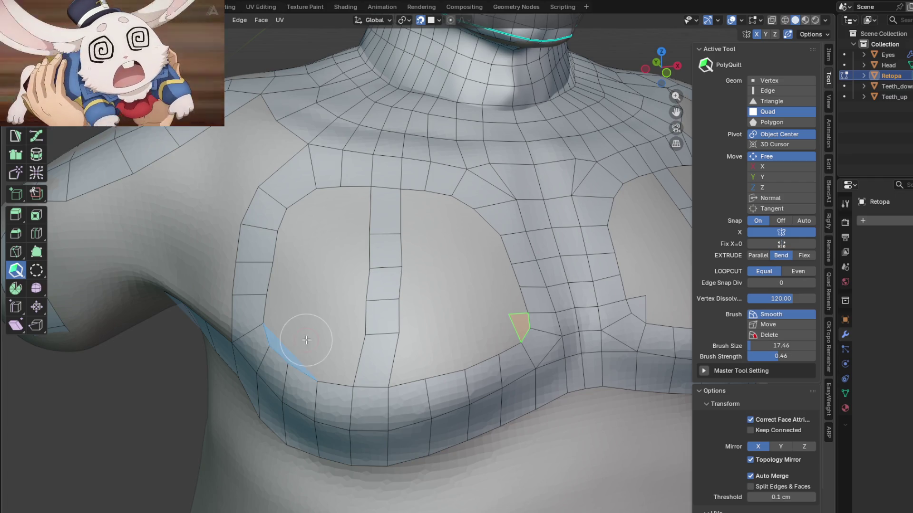
{"action": "middle_click_drag", "start_coordinate": [296, 357], "coordinate": [337, 319]}
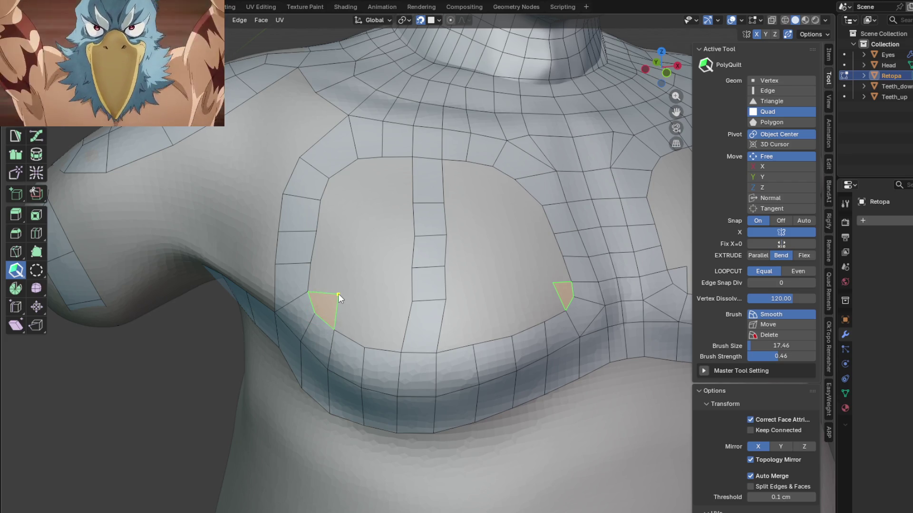
Add a corner triangle and a corner quad inside the pectoral openings, mirrored
{"action": "left_click", "coordinate": [332, 177]}
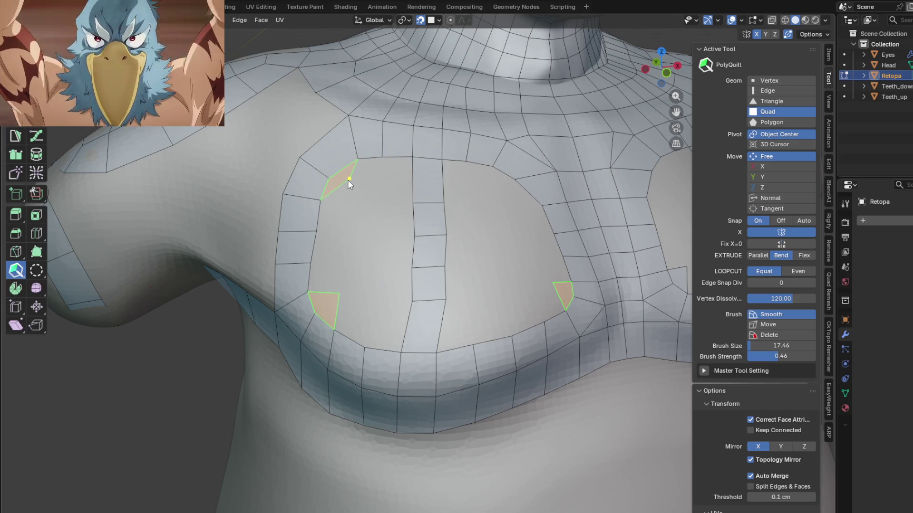
{"action": "middle_click_drag", "start_coordinate": [405, 217], "coordinate": [457, 200]}
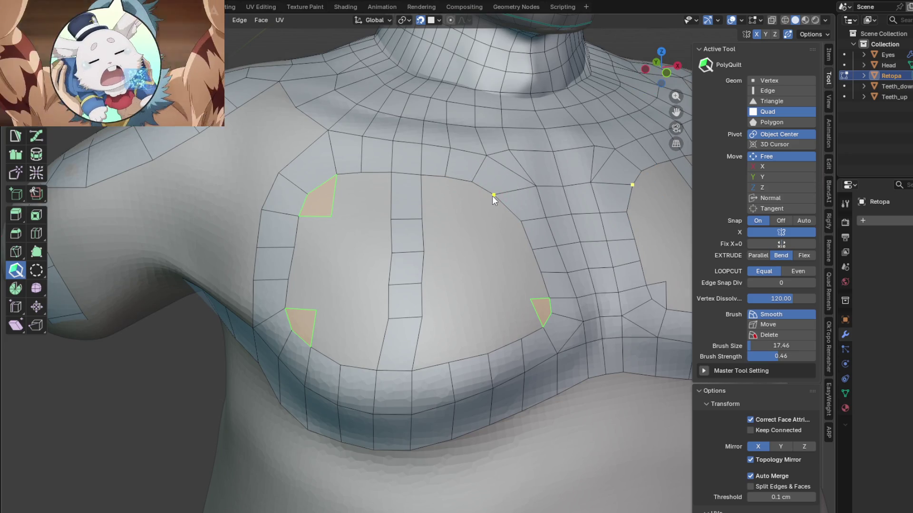
{"action": "left_click_drag", "start_coordinate": [497, 192], "coordinate": [481, 215]}
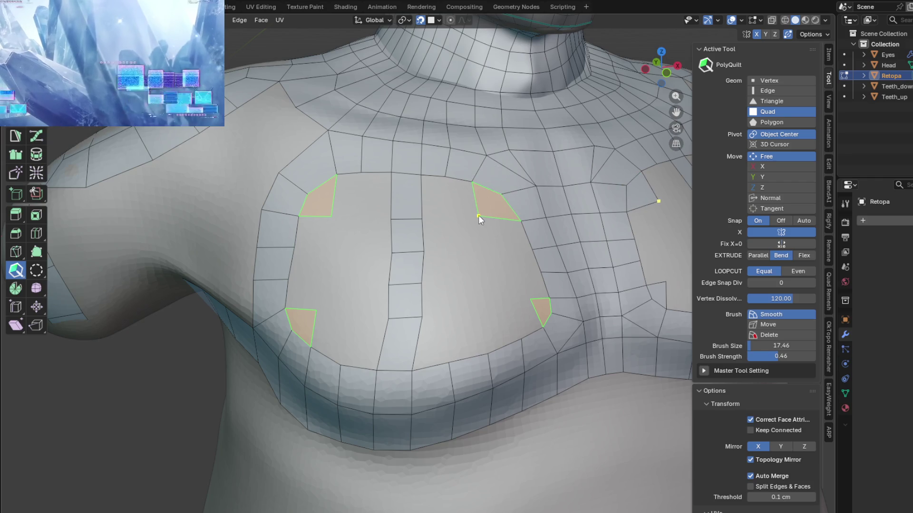
{"action": "mouse_move", "coordinate": [475, 236]}
{"action": "middle_mouse_down"}
{"action": "mouse_move", "coordinate": [471, 268]}
{"action": "mouse_move", "coordinate": [416, 352]}
{"action": "middle_mouse_up"}
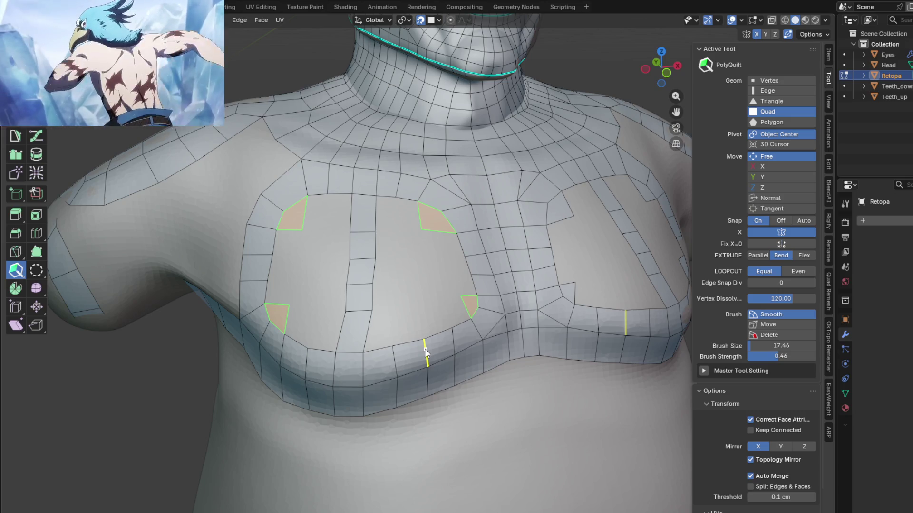
{"action": "mouse_move", "coordinate": [405, 316]}
{"action": "middle_mouse_down"}
{"action": "mouse_move", "coordinate": [406, 268]}
{"action": "mouse_move", "coordinate": [414, 282]}
{"action": "mouse_move", "coordinate": [393, 311]}
{"action": "mouse_move", "coordinate": [382, 296]}
{"action": "mouse_move", "coordinate": [409, 294]}
{"action": "mouse_move", "coordinate": [398, 277]}
{"action": "mouse_move", "coordinate": [406, 261]}
{"action": "mouse_move", "coordinate": [398, 269]}
{"action": "mouse_move", "coordinate": [400, 230]}
{"action": "mouse_move", "coordinate": [391, 287]}
{"action": "middle_mouse_up"}
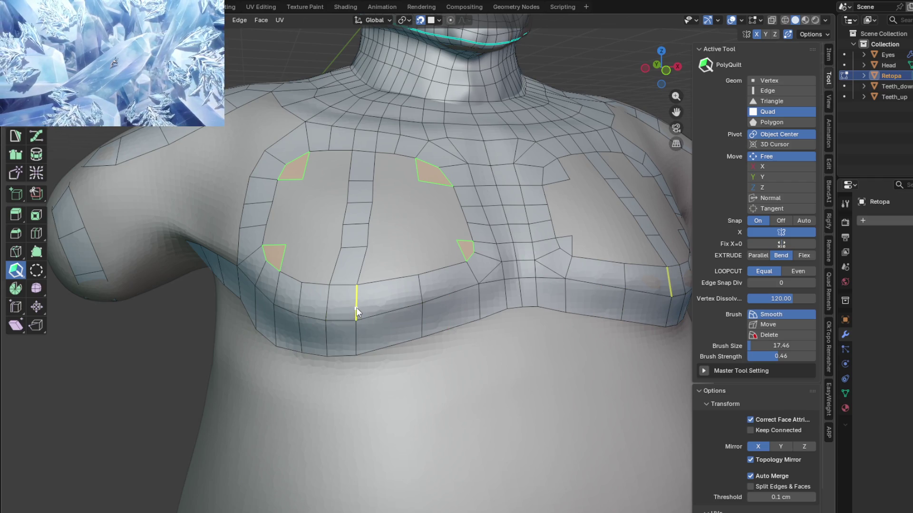
Straighten and even out the vertical edges of the lower chest band
{"action": "left_click_drag", "start_coordinate": [355, 303], "coordinate": [384, 298]}
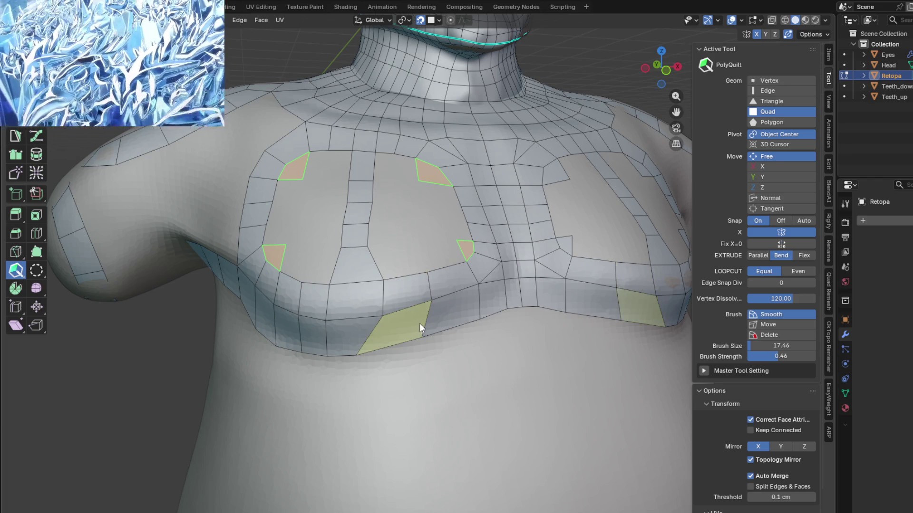
{"action": "mouse_move", "coordinate": [441, 329]}
{"action": "left_mouse_down"}
{"action": "mouse_move", "coordinate": [355, 357]}
{"action": "mouse_move", "coordinate": [391, 352]}
{"action": "left_mouse_up"}
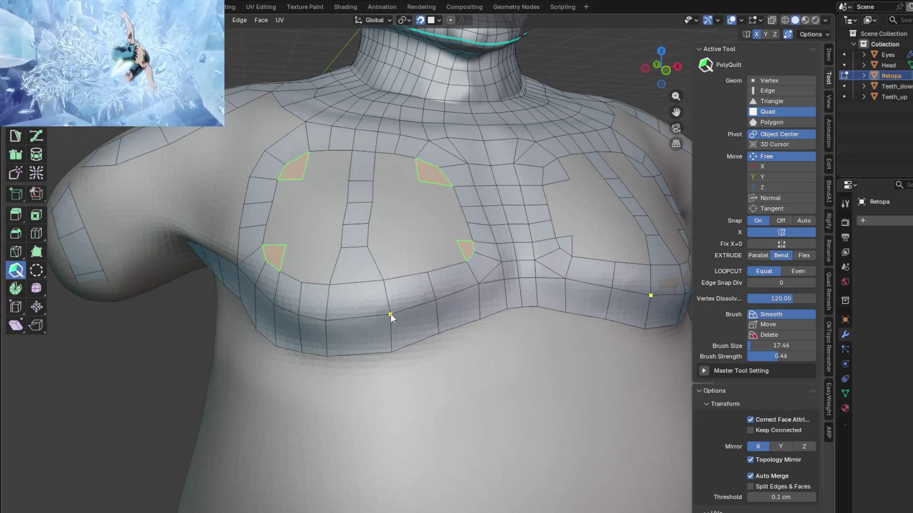
{"action": "left_click_drag", "start_coordinate": [388, 314], "coordinate": [393, 313]}
{"action": "left_click_drag", "start_coordinate": [329, 303], "coordinate": [344, 302]}
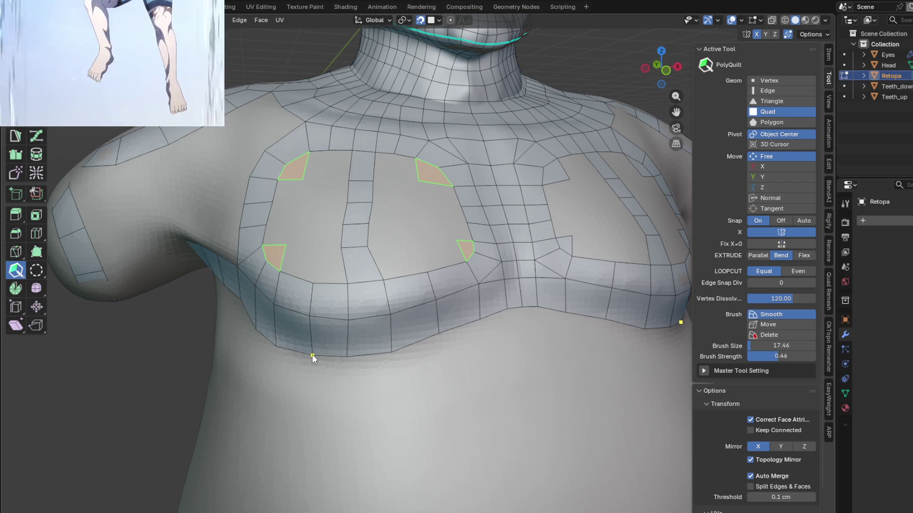
Realign the pectoral strip's quad column to match the band below
{"action": "middle_click_drag", "start_coordinate": [311, 354], "coordinate": [342, 246]}
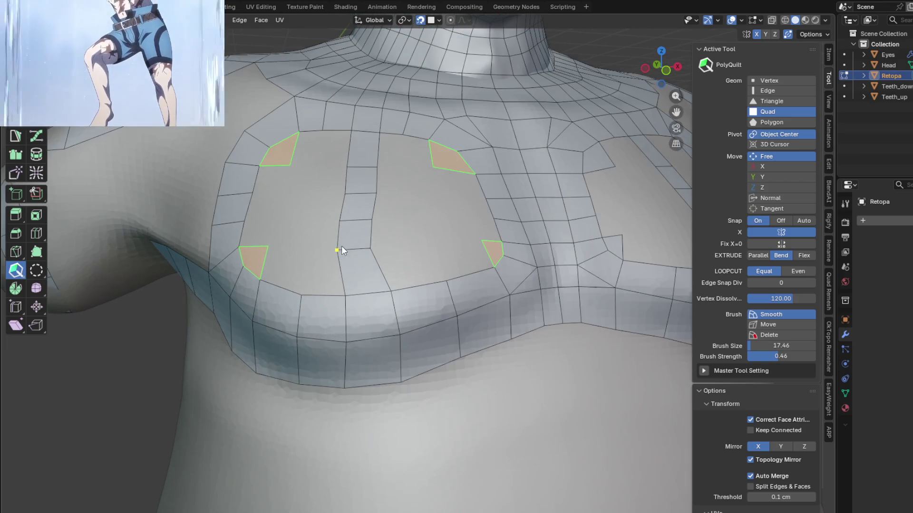
{"action": "left_click_drag", "start_coordinate": [360, 232], "coordinate": [370, 230]}
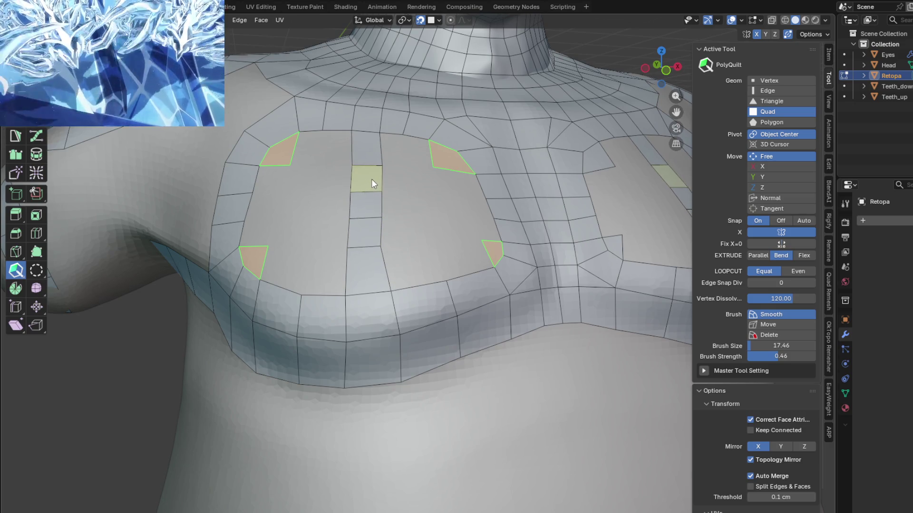
{"action": "middle_click_drag", "start_coordinate": [367, 193], "coordinate": [361, 236]}
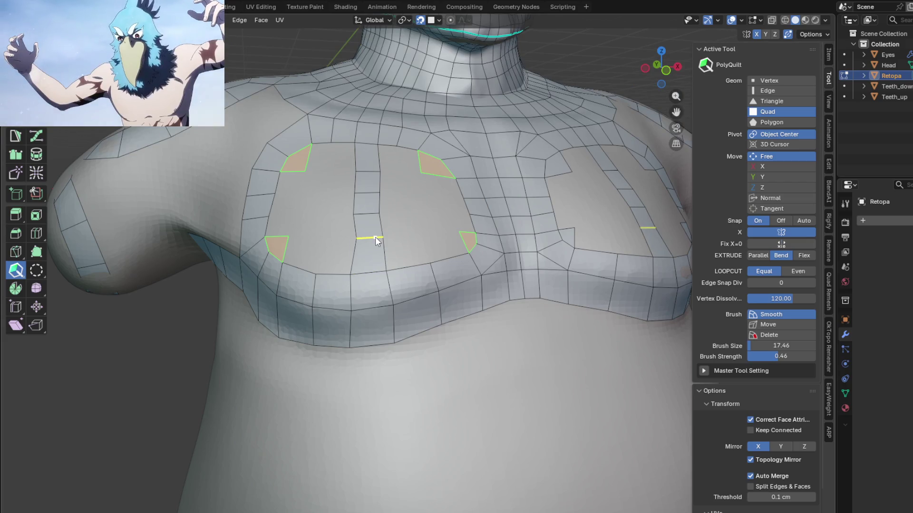
{"action": "scroll", "coordinate": [400, 263], "scroll_direction": "down", "scroll_amount": 3}
{"action": "mouse_move", "coordinate": [400, 265]}
{"action": "middle_mouse_down"}
{"action": "mouse_move", "coordinate": [435, 220]}
{"action": "mouse_move", "coordinate": [406, 255]}
{"action": "mouse_move", "coordinate": [380, 257]}
{"action": "middle_mouse_up"}
Paint a first patch of quads across the left part of the pectoral opening
{"action": "left_click", "coordinate": [350, 233]}
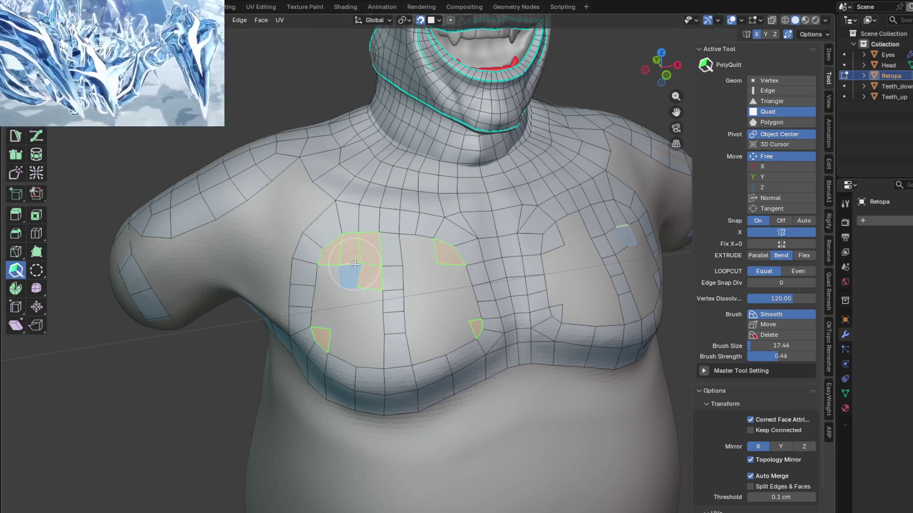
{"action": "mouse_move", "coordinate": [349, 262]}
{"action": "left_mouse_down"}
{"action": "mouse_move", "coordinate": [326, 287]}
{"action": "mouse_move", "coordinate": [321, 335]}
{"action": "left_mouse_up"}
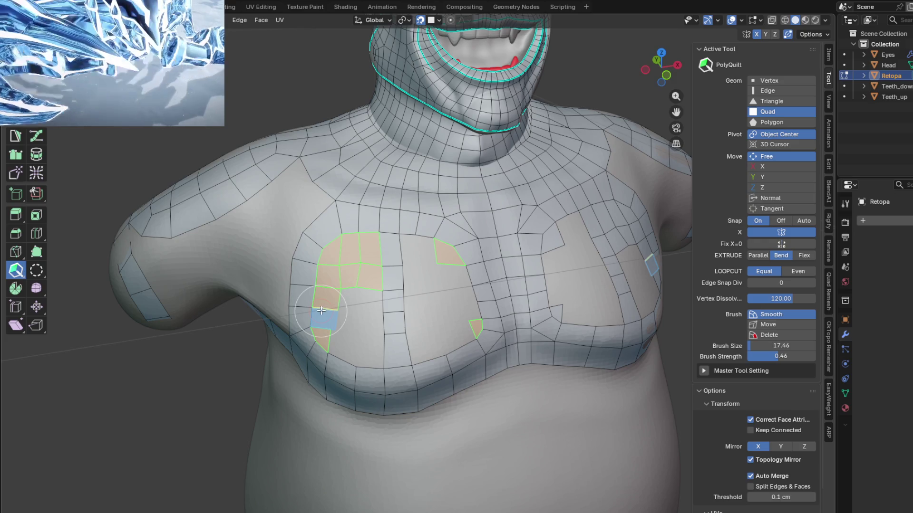
{"action": "scroll", "coordinate": [330, 328], "scroll_direction": "up", "scroll_amount": 3}
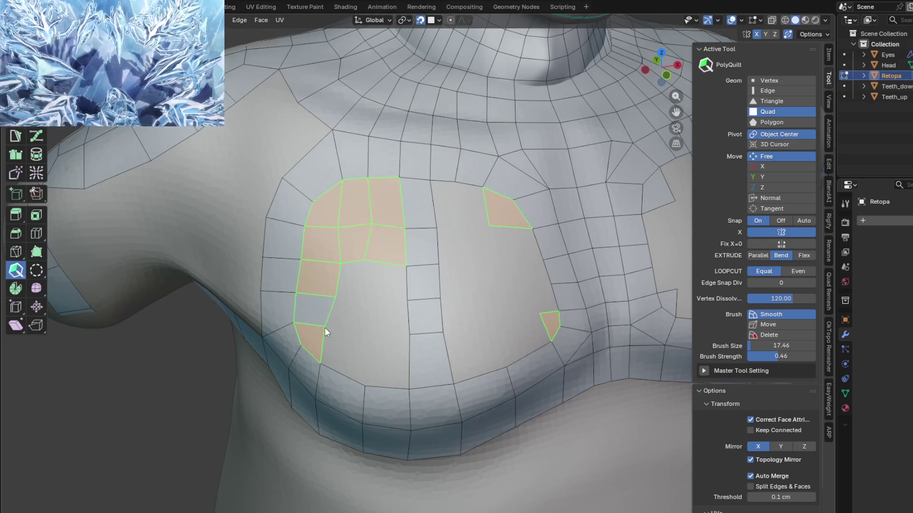
{"action": "left_click", "coordinate": [359, 284]}
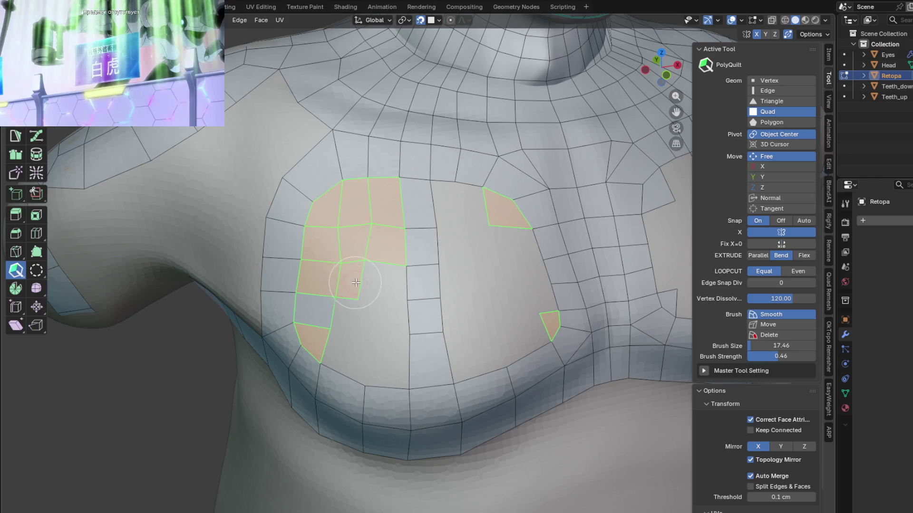
{"action": "left_click", "coordinate": [392, 301]}
{"action": "left_click", "coordinate": [339, 314]}
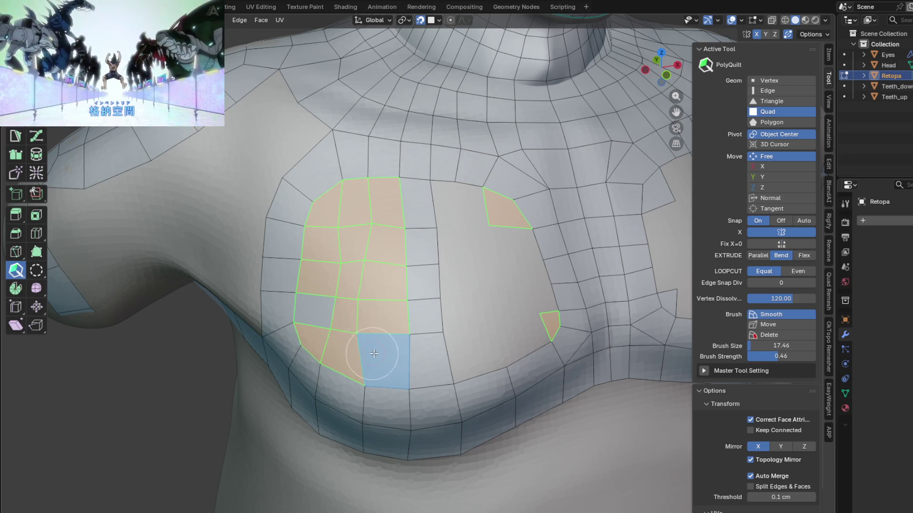
Build a second quad patch to the right and grow it up the opening's side
{"action": "left_click", "coordinate": [438, 362]}
{"action": "left_click", "coordinate": [481, 353]}
{"action": "left_click", "coordinate": [470, 318]}
{"action": "left_click", "coordinate": [517, 346]}
{"action": "left_click", "coordinate": [528, 321]}
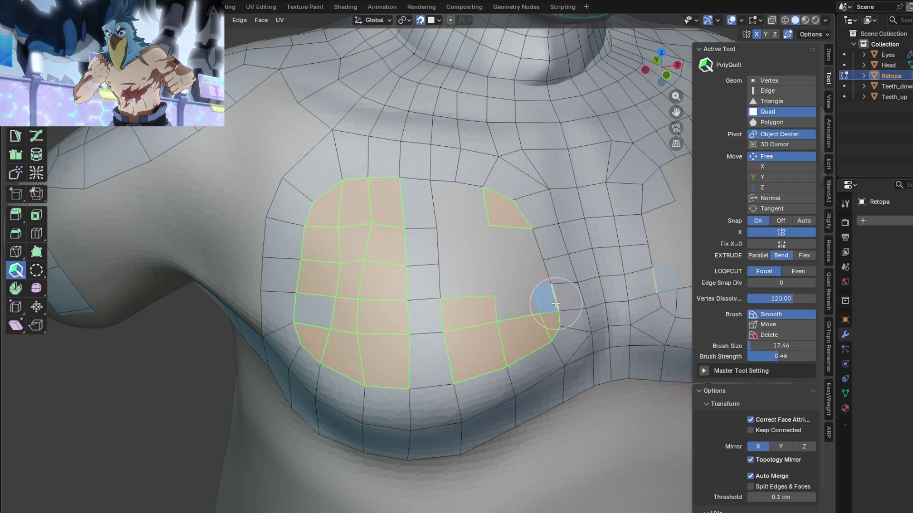
{"action": "left_click", "coordinate": [556, 303]}
{"action": "left_click", "coordinate": [549, 279]}
{"action": "left_click", "coordinate": [542, 255]}
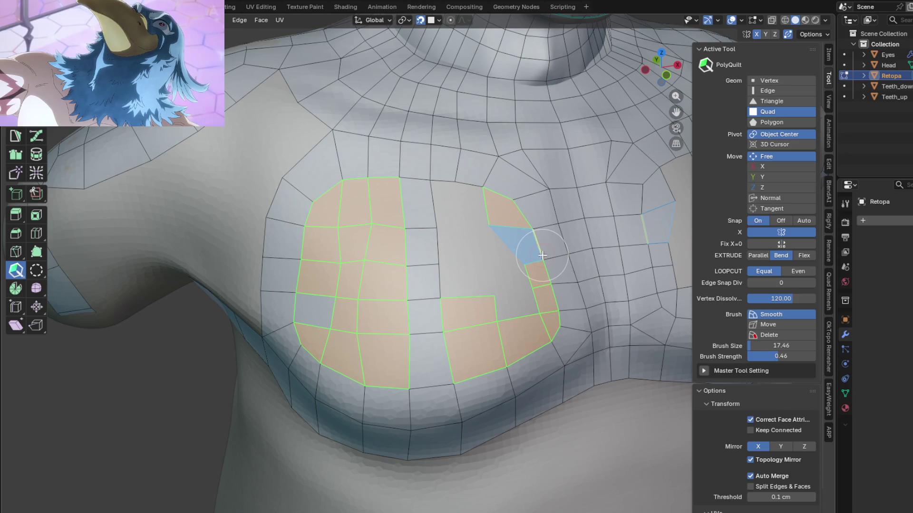
Fill the remaining gaps joining the strip and patches up to the top of the opening
{"action": "left_click", "coordinate": [535, 306]}
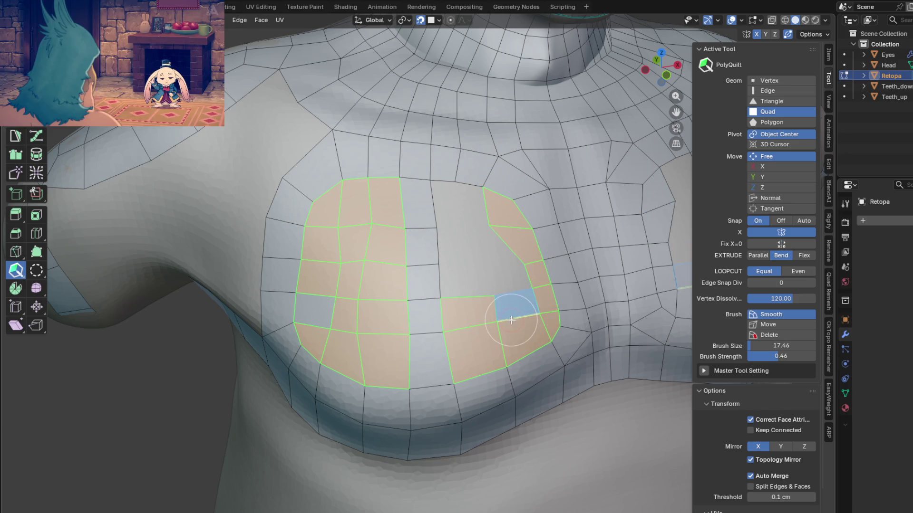
{"action": "left_click", "coordinate": [449, 300]}
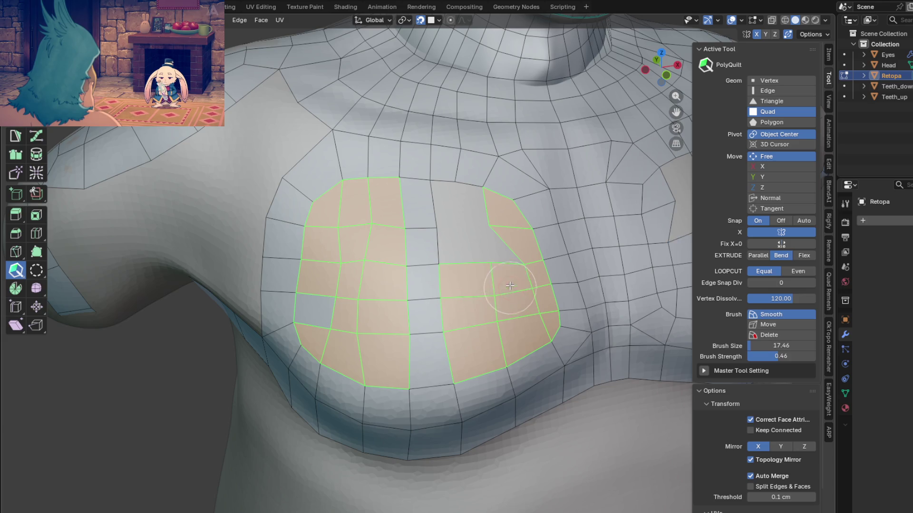
{"action": "left_click", "coordinate": [453, 264]}
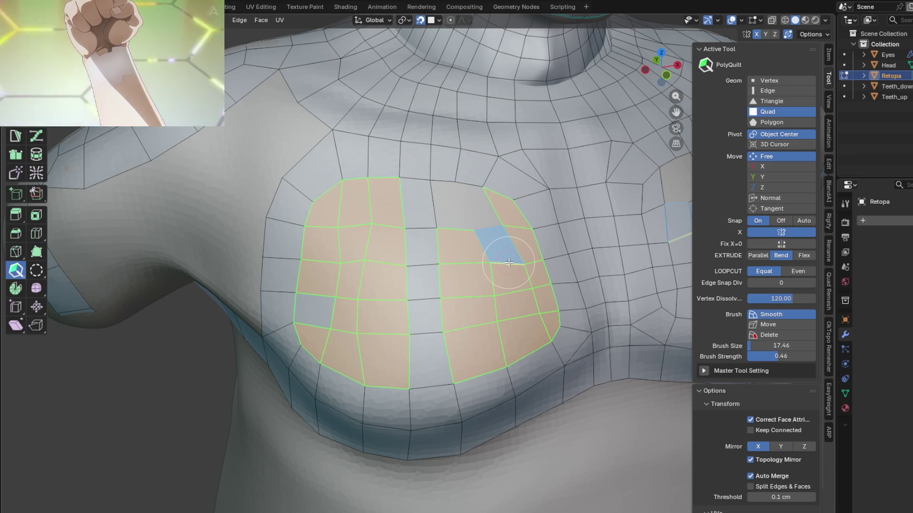
{"action": "left_click", "coordinate": [478, 206]}
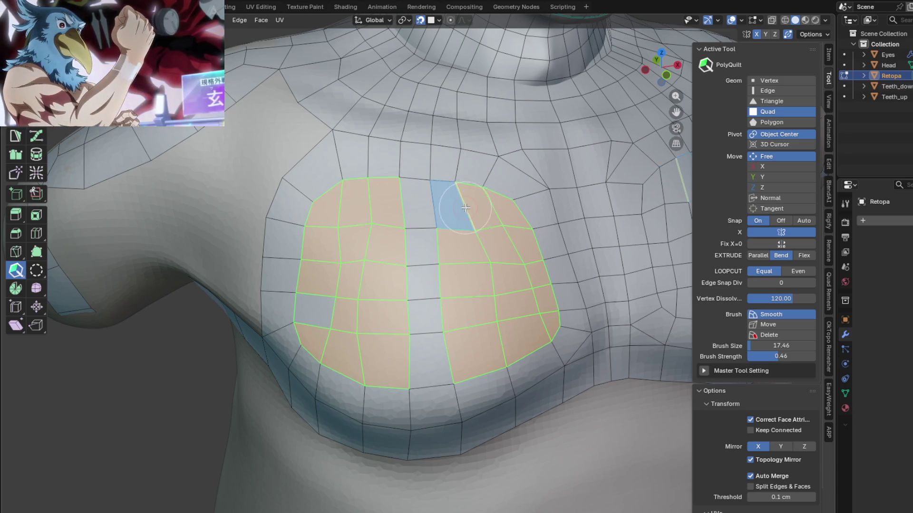
{"action": "scroll", "coordinate": [458, 280], "scroll_direction": "down", "scroll_amount": 3}
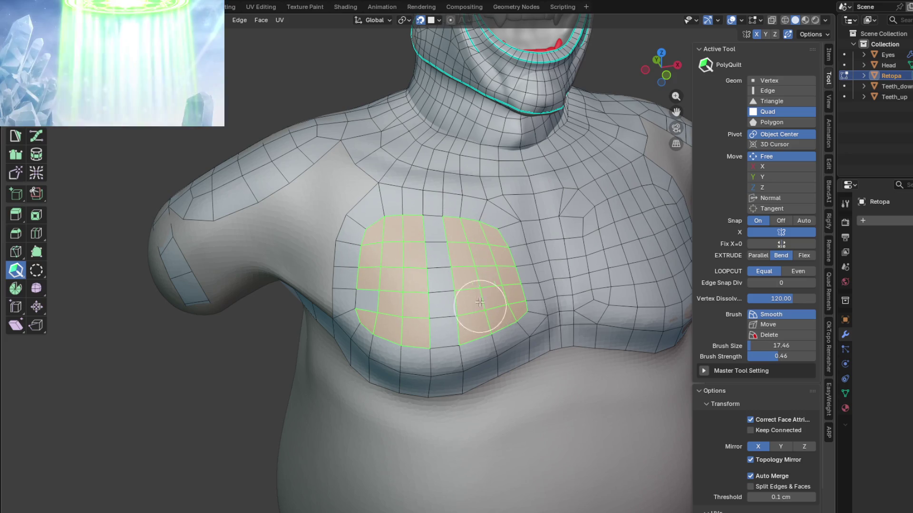
{"action": "scroll", "coordinate": [428, 295], "scroll_direction": "down", "scroll_amount": 3}
Nudge a chest vertex into place, then orbit to view the back of the shoulders
{"action": "middle_click_drag", "start_coordinate": [440, 294], "coordinate": [408, 277]}
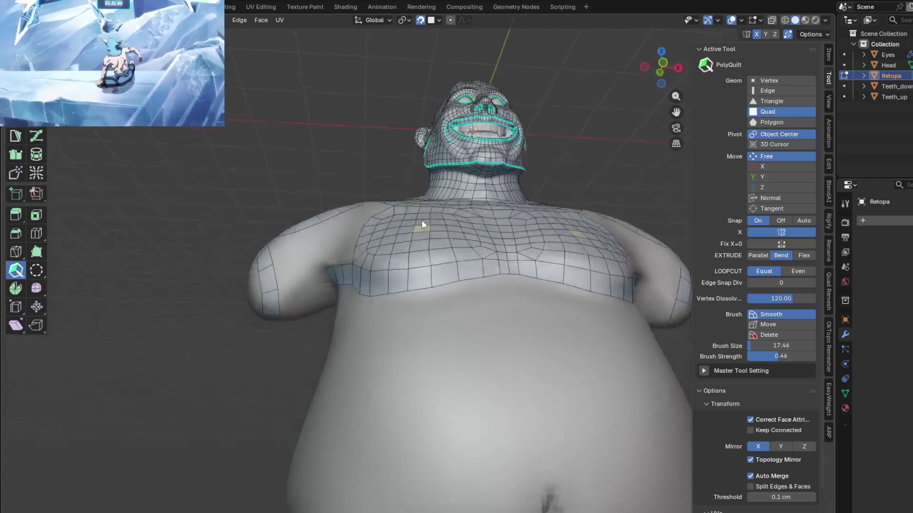
{"action": "scroll", "coordinate": [409, 276], "scroll_direction": "up", "scroll_amount": 3}
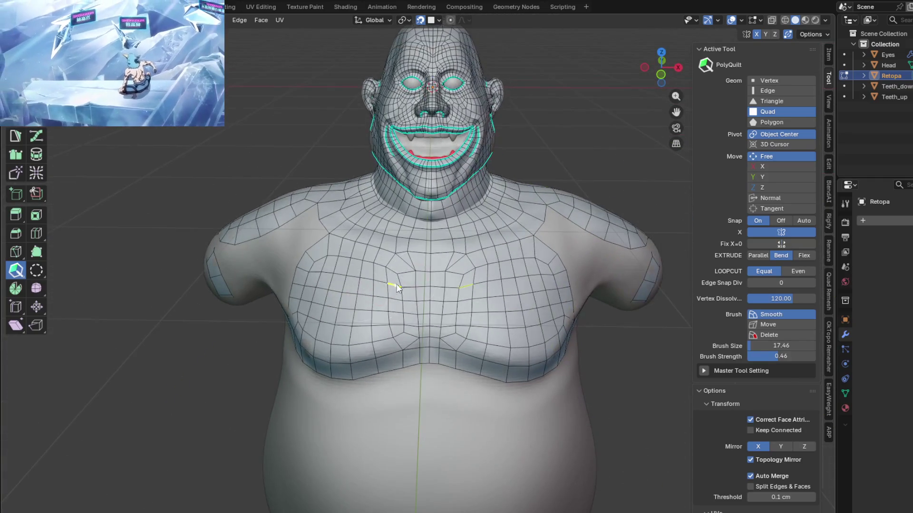
{"action": "scroll", "coordinate": [409, 282], "scroll_direction": "up", "scroll_amount": 2}
{"action": "mouse_move", "coordinate": [409, 284]}
{"action": "middle_mouse_down"}
{"action": "mouse_move", "coordinate": [407, 296]}
{"action": "mouse_move", "coordinate": [389, 295]}
{"action": "mouse_move", "coordinate": [423, 267]}
{"action": "mouse_move", "coordinate": [410, 280]}
{"action": "middle_mouse_up"}
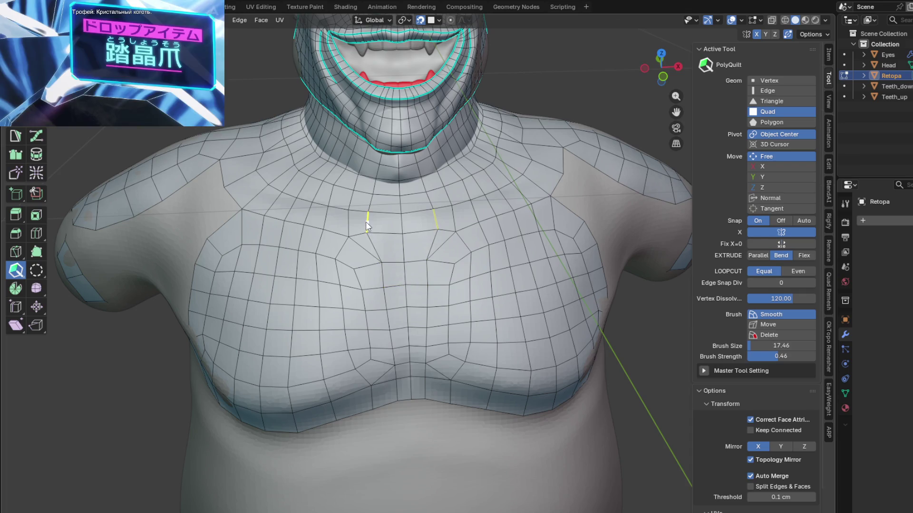
{"action": "left_click_drag", "start_coordinate": [374, 222], "coordinate": [372, 224]}
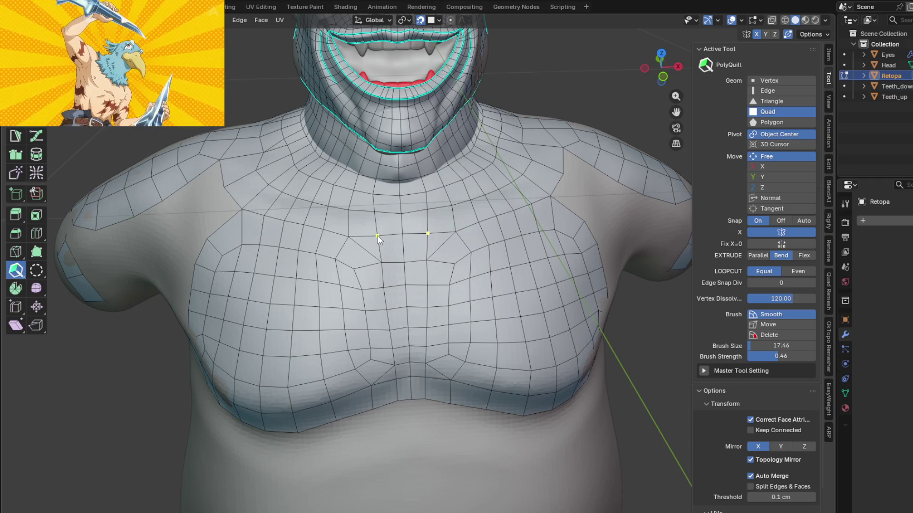
{"action": "middle_click_drag", "start_coordinate": [423, 318], "coordinate": [424, 202]}
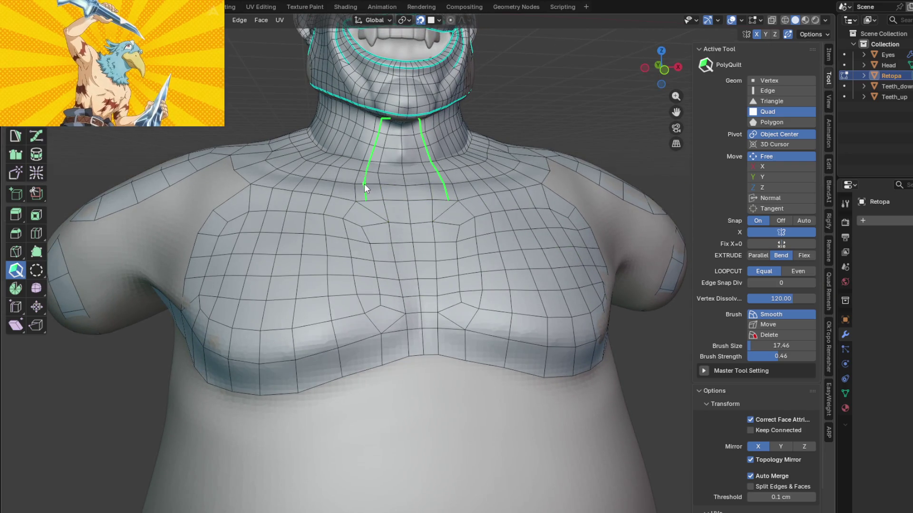
{"action": "mouse_move", "coordinate": [369, 183]}
{"action": "middle_mouse_down"}
{"action": "mouse_move", "coordinate": [380, 164]}
{"action": "mouse_move", "coordinate": [382, 235]}
{"action": "middle_mouse_up"}
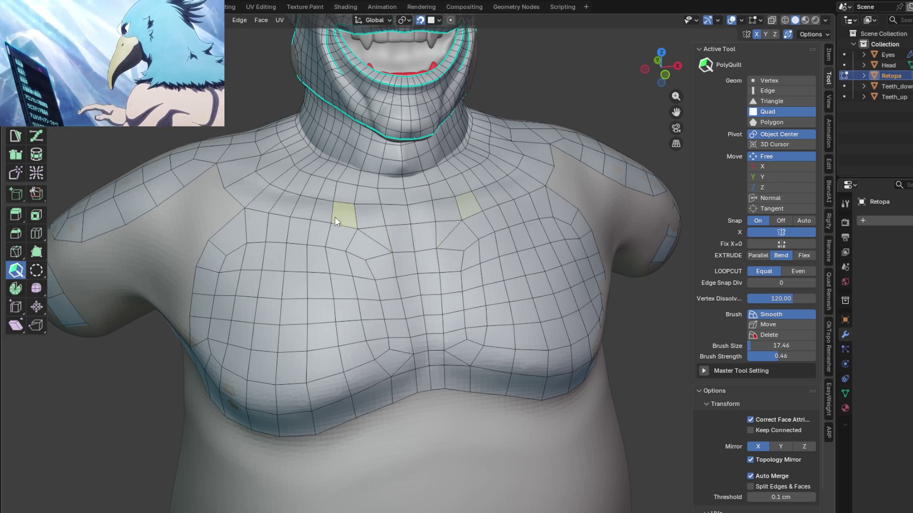
{"action": "scroll", "coordinate": [340, 209], "scroll_direction": "down", "scroll_amount": 3}
{"action": "middle_click_drag", "start_coordinate": [357, 334], "coordinate": [424, 273]}
{"action": "mouse_move", "coordinate": [302, 290]}
{"action": "middle_mouse_down"}
{"action": "mouse_move", "coordinate": [471, 251]}
{"action": "mouse_move", "coordinate": [501, 232]}
{"action": "mouse_move", "coordinate": [398, 332]}
{"action": "mouse_move", "coordinate": [432, 238]}
{"action": "mouse_move", "coordinate": [377, 326]}
{"action": "mouse_move", "coordinate": [376, 282]}
{"action": "middle_mouse_up"}
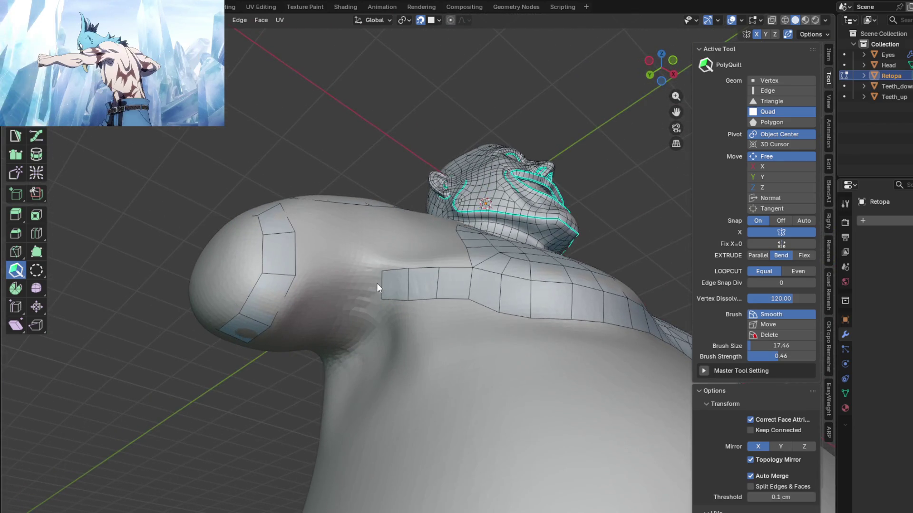
Extend the shoulder strip and arm loop with quads until they meet and weld
{"action": "mouse_move", "coordinate": [380, 284]}
{"action": "left_mouse_down"}
{"action": "mouse_move", "coordinate": [344, 293]}
{"action": "mouse_move", "coordinate": [335, 284]}
{"action": "left_mouse_up"}
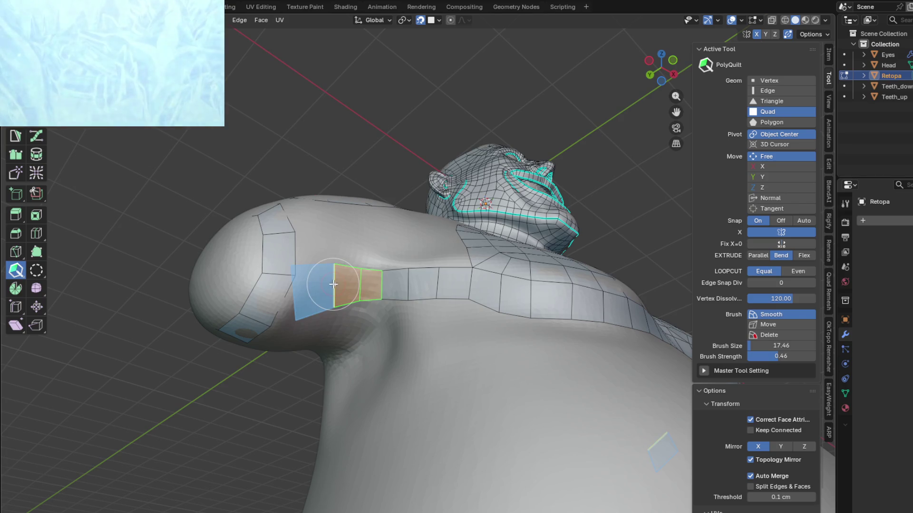
{"action": "middle_click_drag", "start_coordinate": [288, 296], "coordinate": [300, 264]}
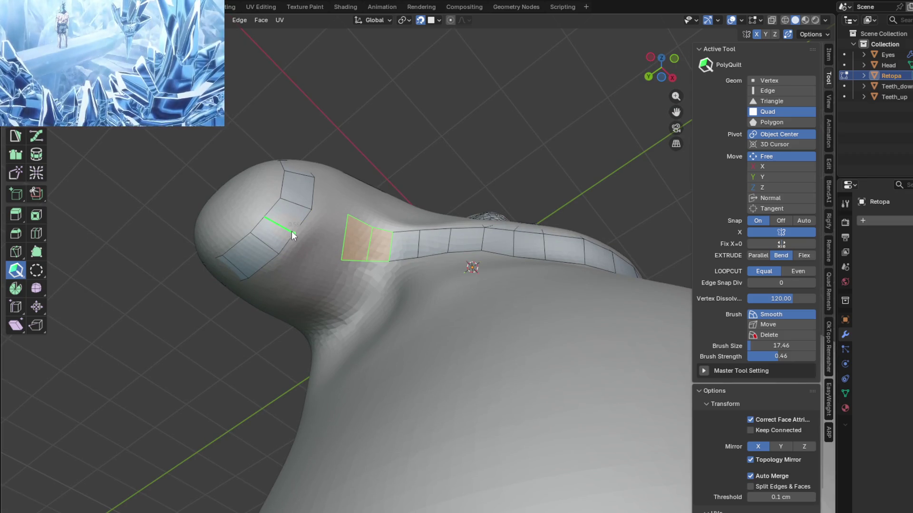
{"action": "left_click_drag", "start_coordinate": [345, 237], "coordinate": [304, 221]}
{"action": "left_click_drag", "start_coordinate": [340, 260], "coordinate": [340, 244]}
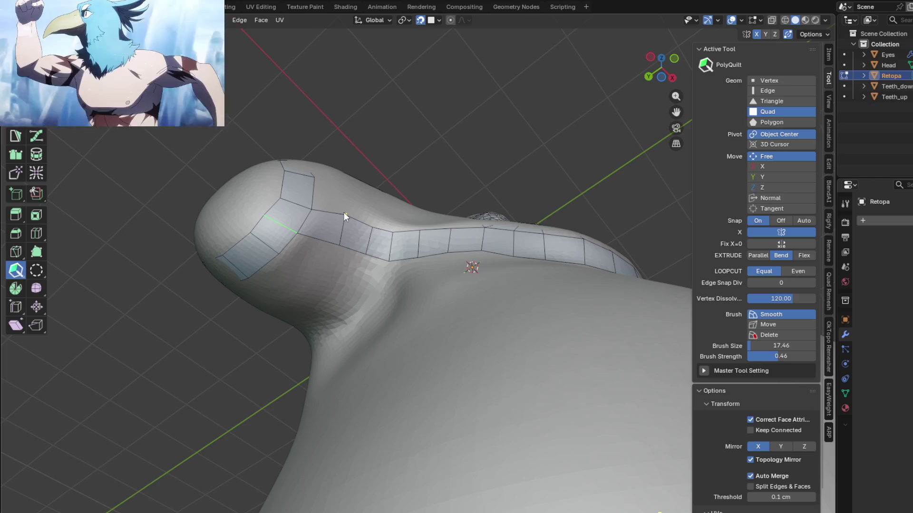
Pull a new face down from the shoulder strip's inner vertex near the neck base
{"action": "mouse_move", "coordinate": [344, 212]}
{"action": "middle_mouse_down"}
{"action": "mouse_move", "coordinate": [424, 305]}
{"action": "mouse_move", "coordinate": [434, 304]}
{"action": "mouse_move", "coordinate": [330, 249]}
{"action": "middle_mouse_up"}
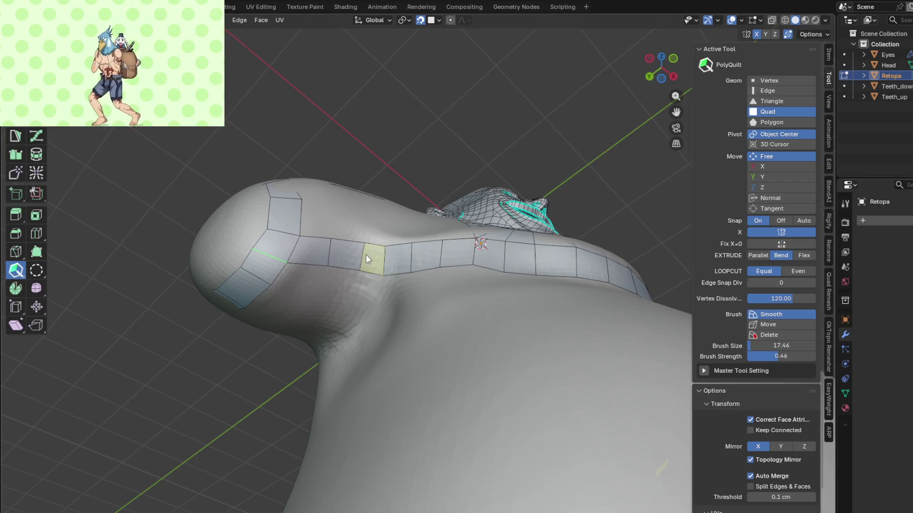
{"action": "middle_click_drag", "start_coordinate": [358, 246], "coordinate": [433, 262]}
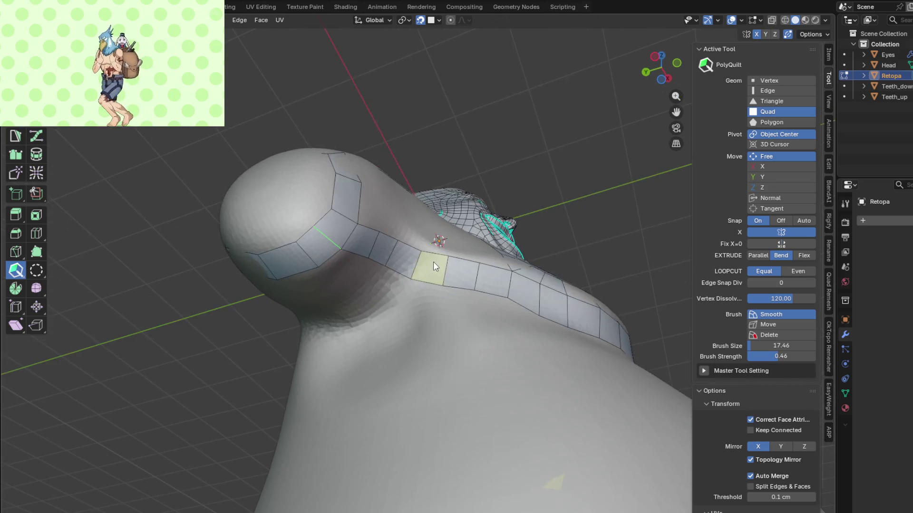
{"action": "scroll", "coordinate": [433, 262], "scroll_direction": "up", "scroll_amount": 2}
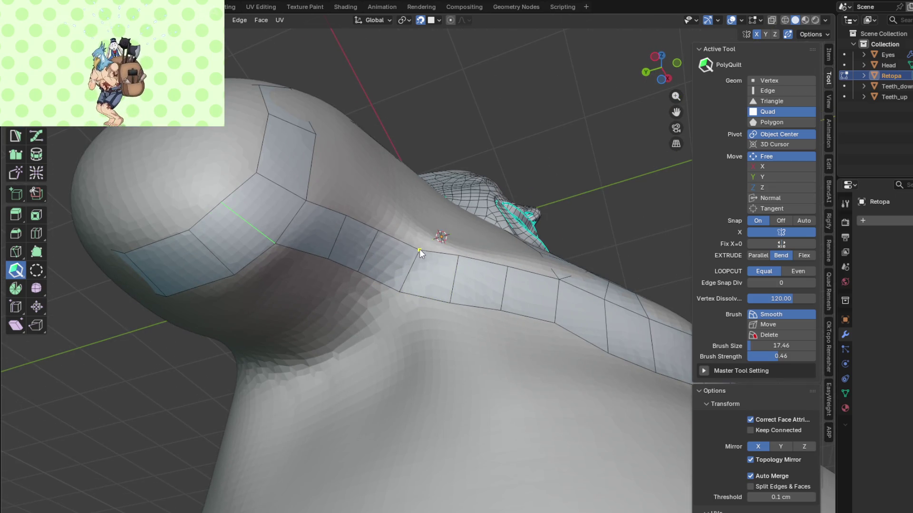
{"action": "left_click_drag", "start_coordinate": [420, 251], "coordinate": [404, 292]}
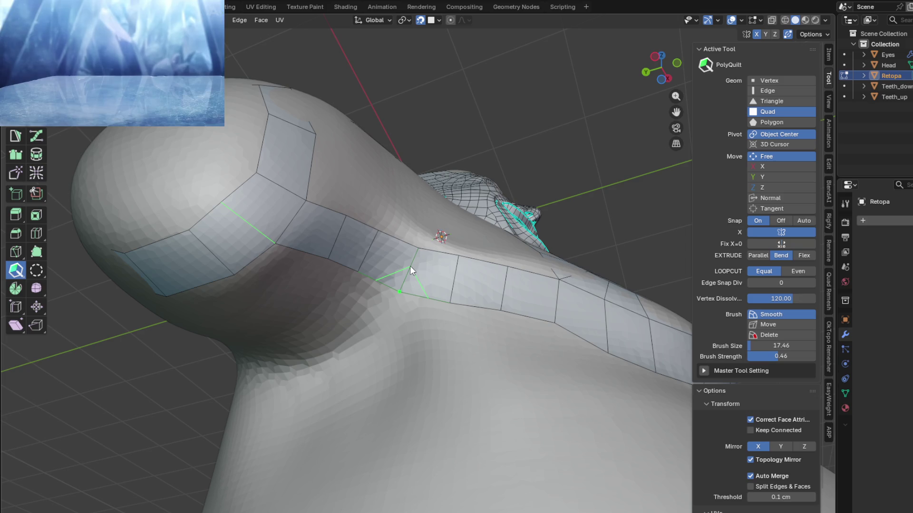
{"action": "mouse_move", "coordinate": [375, 329]}
{"action": "middle_mouse_down"}
{"action": "mouse_move", "coordinate": [456, 262]}
{"action": "mouse_move", "coordinate": [439, 273]}
{"action": "mouse_move", "coordinate": [407, 238]}
{"action": "middle_mouse_up"}
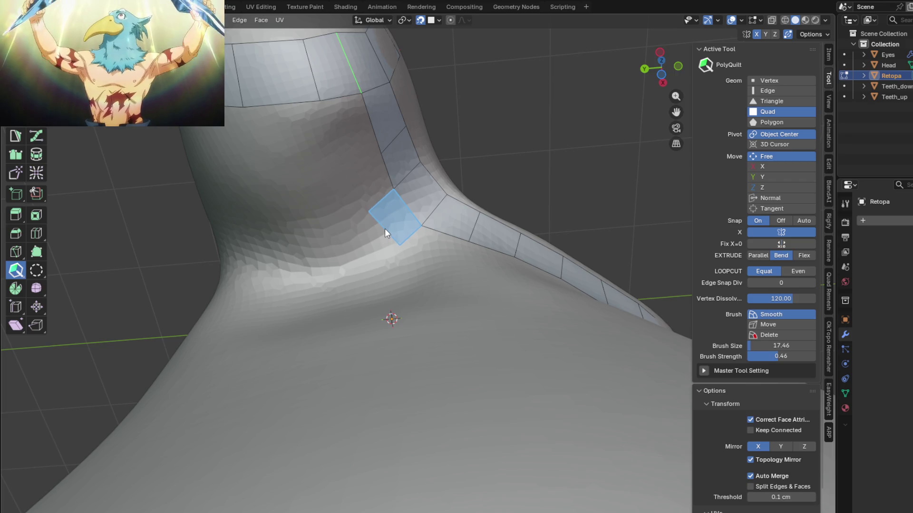
Place a row of quads beside the neck strip running toward the left
{"action": "left_click", "coordinate": [381, 234]}
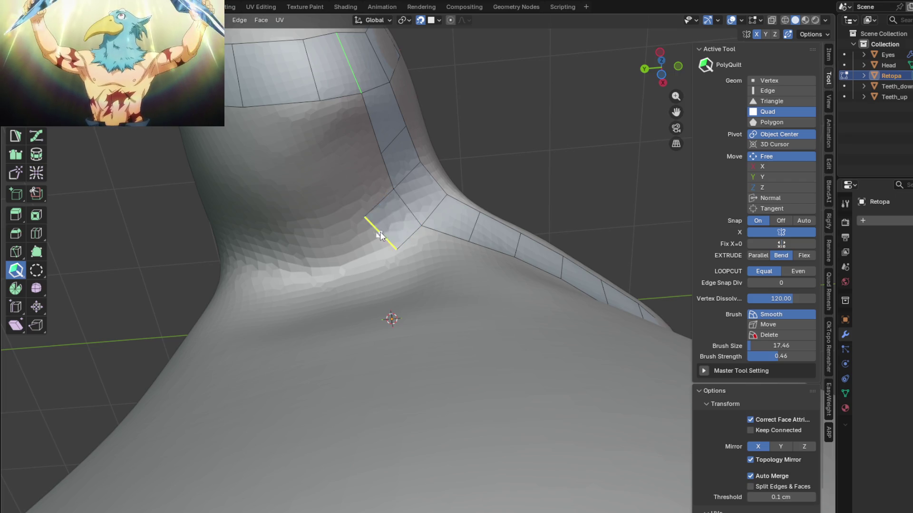
{"action": "left_click", "coordinate": [334, 190]}
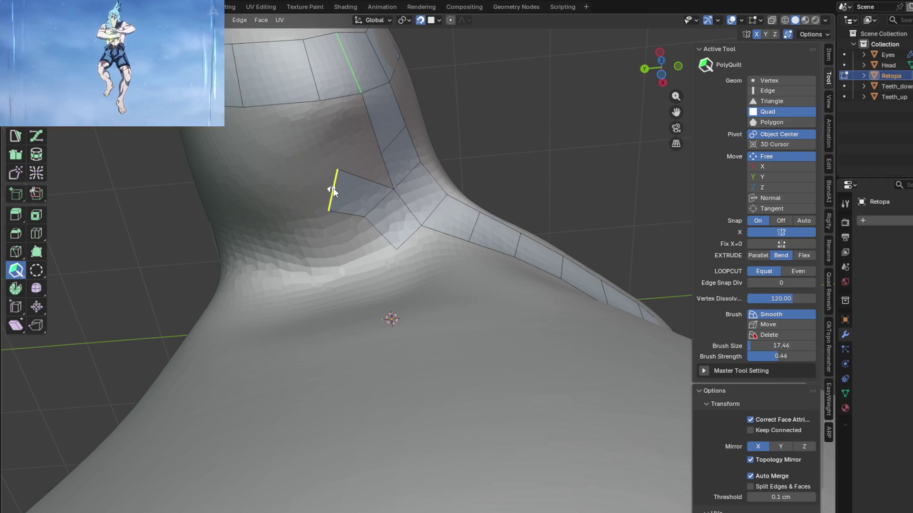
{"action": "left_click", "coordinate": [285, 194]}
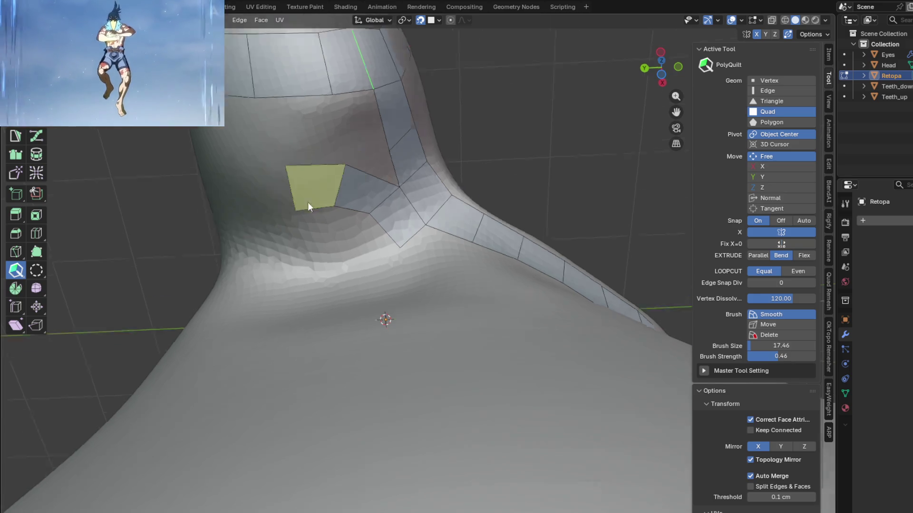
{"action": "middle_click_drag", "start_coordinate": [304, 204], "coordinate": [363, 142]}
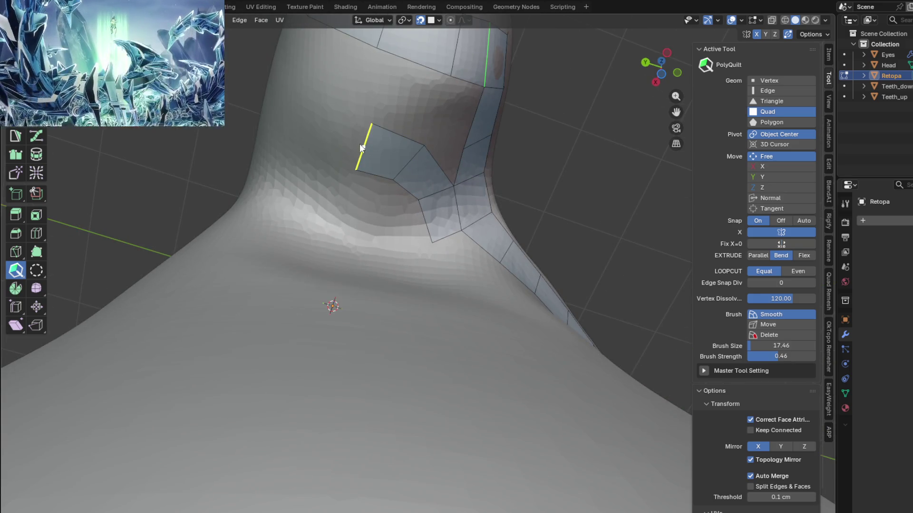
{"action": "left_click_drag", "start_coordinate": [363, 146], "coordinate": [312, 151]}
{"action": "middle_click_drag", "start_coordinate": [311, 151], "coordinate": [341, 158]}
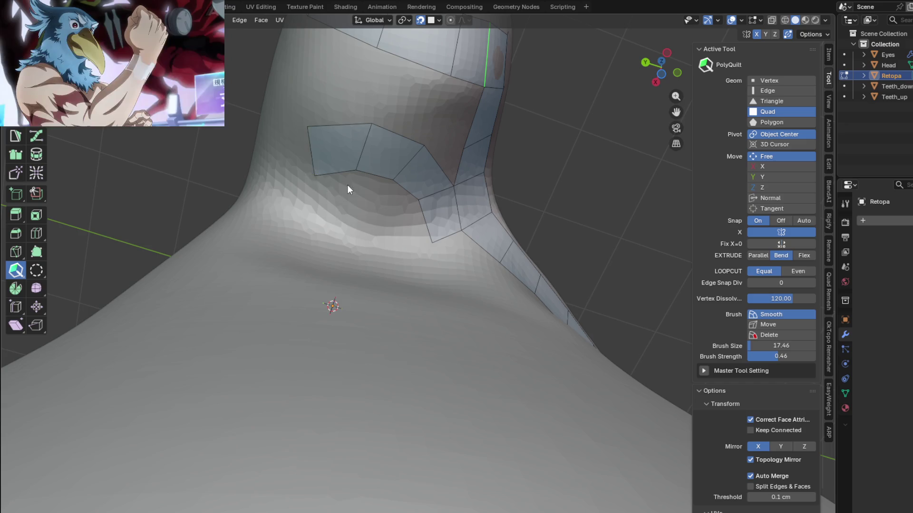
{"action": "left_click_drag", "start_coordinate": [331, 135], "coordinate": [294, 166]}
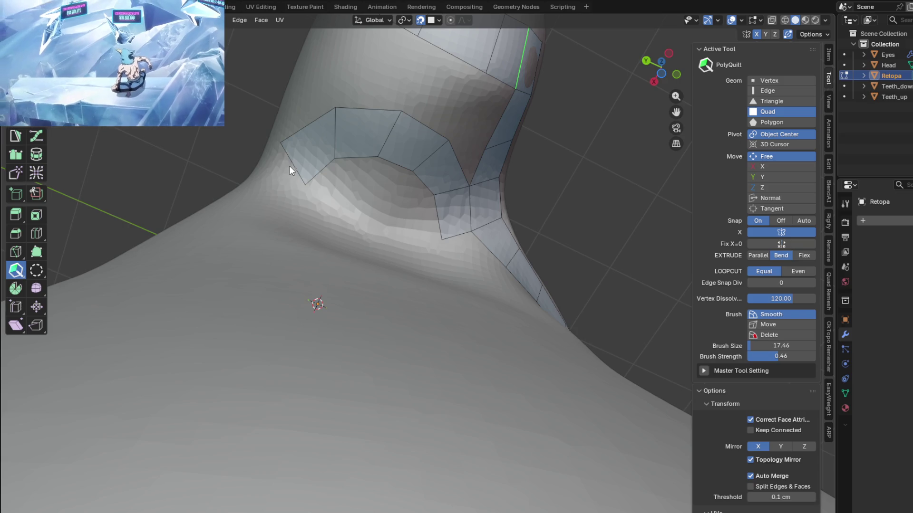
Turn the row downward with a new quad and settle its corner onto the surface
{"action": "left_click_drag", "start_coordinate": [292, 165], "coordinate": [274, 209]}
{"action": "middle_click_drag", "start_coordinate": [273, 215], "coordinate": [286, 253]}
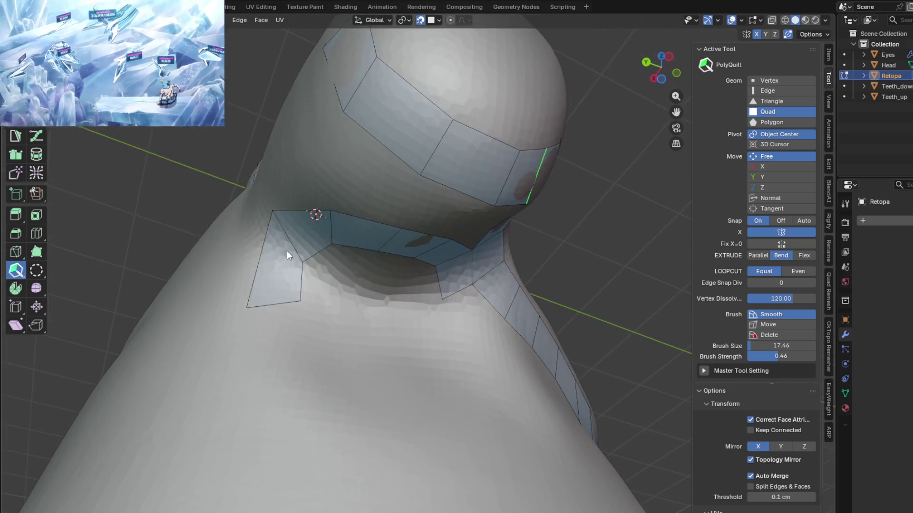
{"action": "left_click_drag", "start_coordinate": [273, 212], "coordinate": [286, 233]}
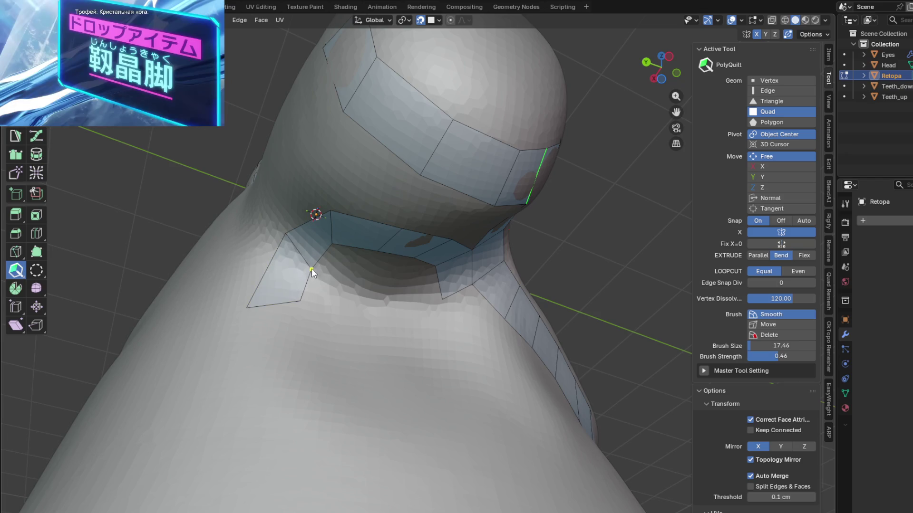
{"action": "mouse_move", "coordinate": [312, 267]}
{"action": "middle_mouse_down"}
{"action": "mouse_move", "coordinate": [333, 252]}
{"action": "mouse_move", "coordinate": [370, 247]}
{"action": "middle_mouse_up"}
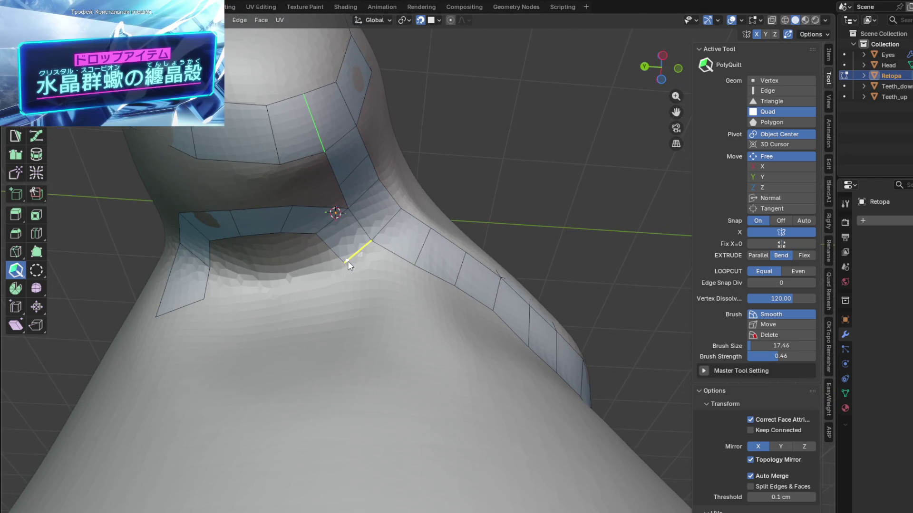
Extrude quads downward and around the hollow to close the ring
{"action": "left_click_drag", "start_coordinate": [356, 252], "coordinate": [360, 289]}
{"action": "mouse_move", "coordinate": [360, 289]}
{"action": "middle_mouse_down"}
{"action": "mouse_move", "coordinate": [378, 268]}
{"action": "mouse_move", "coordinate": [392, 296]}
{"action": "middle_mouse_up"}
{"action": "mouse_move", "coordinate": [408, 286]}
{"action": "left_mouse_down"}
{"action": "mouse_move", "coordinate": [389, 325]}
{"action": "mouse_move", "coordinate": [346, 362]}
{"action": "mouse_move", "coordinate": [296, 369]}
{"action": "mouse_move", "coordinate": [257, 351]}
{"action": "mouse_move", "coordinate": [233, 308]}
{"action": "left_mouse_up"}
{"action": "mouse_move", "coordinate": [291, 316]}
{"action": "middle_mouse_down"}
{"action": "mouse_move", "coordinate": [291, 271]}
{"action": "mouse_move", "coordinate": [327, 266]}
{"action": "mouse_move", "coordinate": [316, 200]}
{"action": "mouse_move", "coordinate": [308, 243]}
{"action": "middle_mouse_up"}
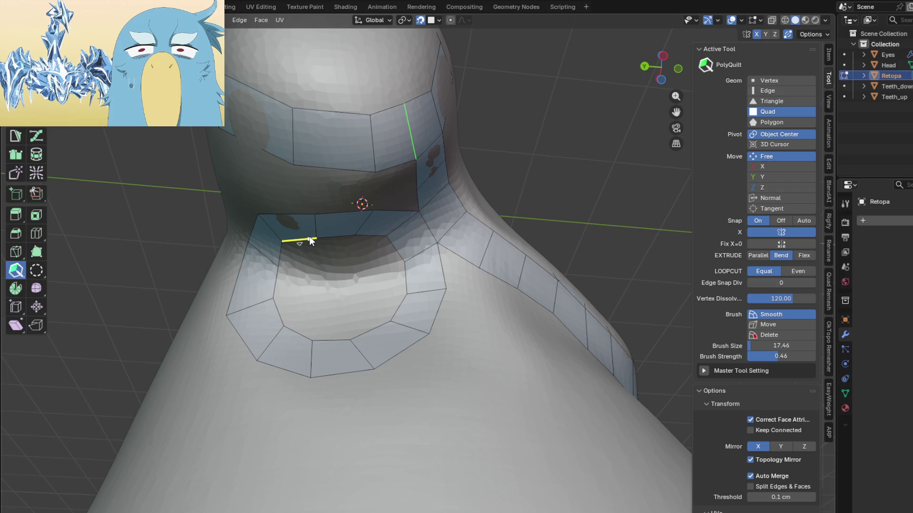
Add quads at the top of the neck ring linking it to the strip above
{"action": "mouse_move", "coordinate": [311, 241]}
{"action": "middle_mouse_down"}
{"action": "mouse_move", "coordinate": [246, 132]}
{"action": "mouse_move", "coordinate": [355, 236]}
{"action": "mouse_move", "coordinate": [431, 290]}
{"action": "mouse_move", "coordinate": [389, 276]}
{"action": "mouse_move", "coordinate": [452, 282]}
{"action": "mouse_move", "coordinate": [402, 254]}
{"action": "middle_mouse_up"}
{"action": "left_click_drag", "start_coordinate": [378, 211], "coordinate": [362, 223]}
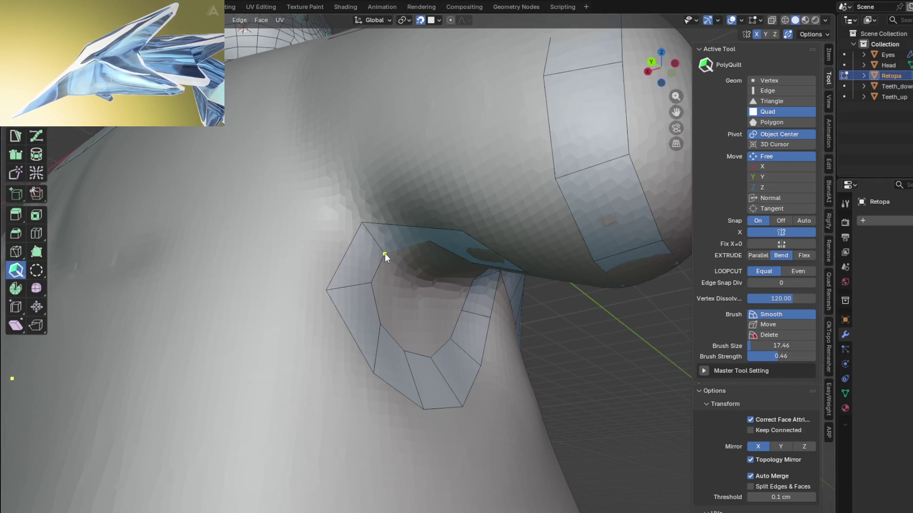
{"action": "mouse_move", "coordinate": [389, 254]}
{"action": "middle_mouse_down"}
{"action": "mouse_move", "coordinate": [307, 179]}
{"action": "mouse_move", "coordinate": [343, 185]}
{"action": "middle_mouse_up"}
{"action": "left_click_drag", "start_coordinate": [335, 193], "coordinate": [371, 179]}
{"action": "middle_click_drag", "start_coordinate": [372, 178], "coordinate": [372, 127]}
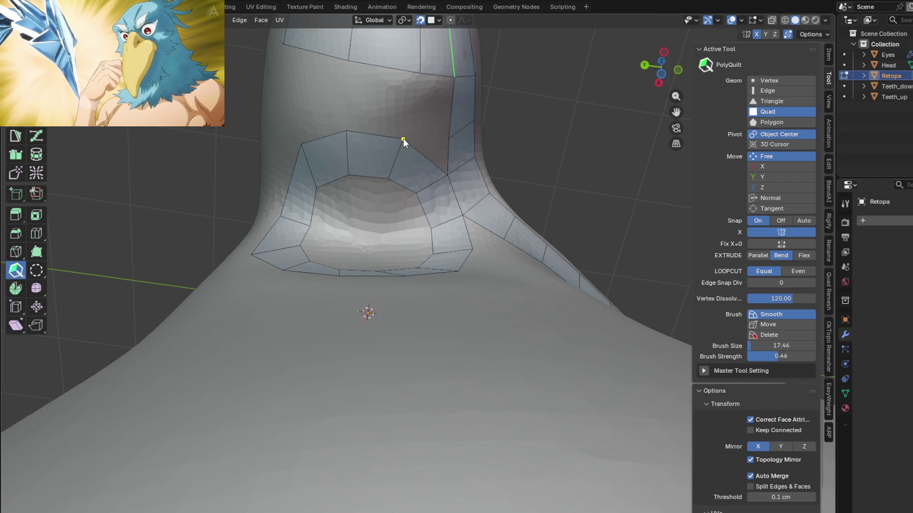
{"action": "left_click_drag", "start_coordinate": [402, 137], "coordinate": [390, 177]}
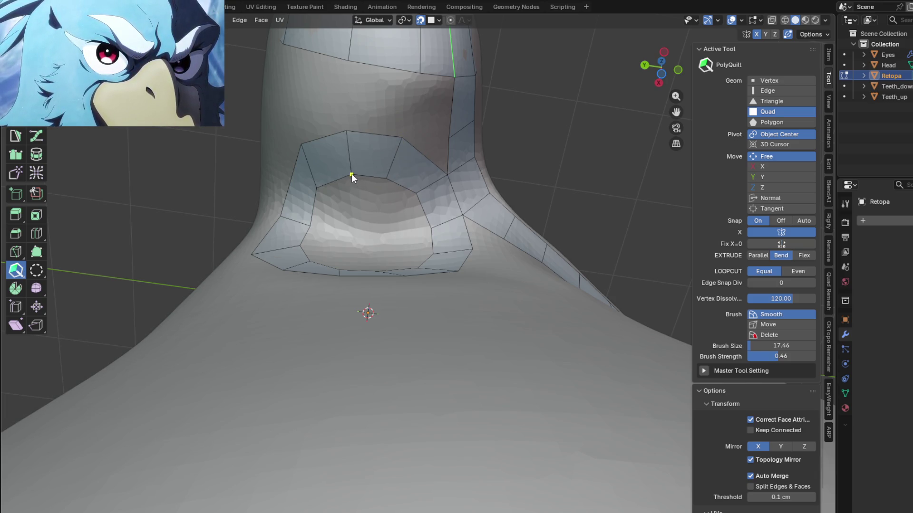
Extend an edge up from a ring vertex and commit another linking quad
{"action": "middle_click_drag", "start_coordinate": [355, 178], "coordinate": [378, 198]}
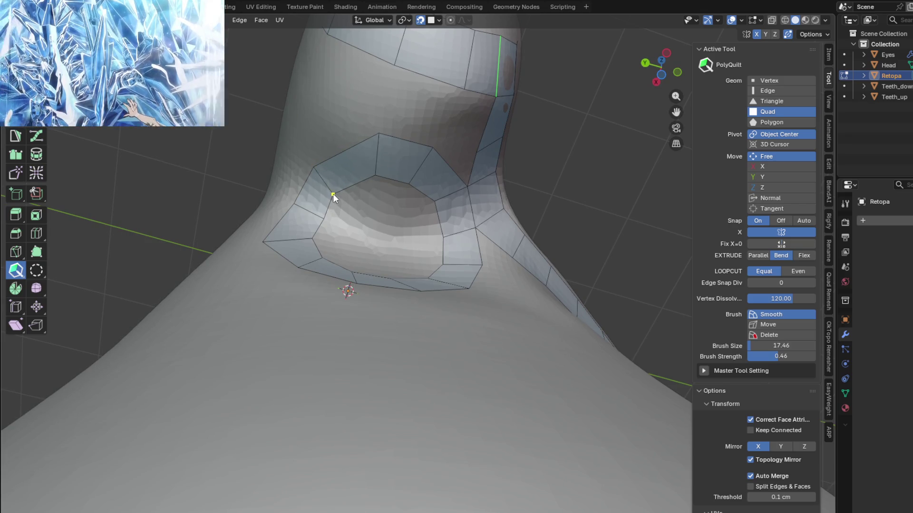
{"action": "left_click_drag", "start_coordinate": [335, 187], "coordinate": [344, 156]}
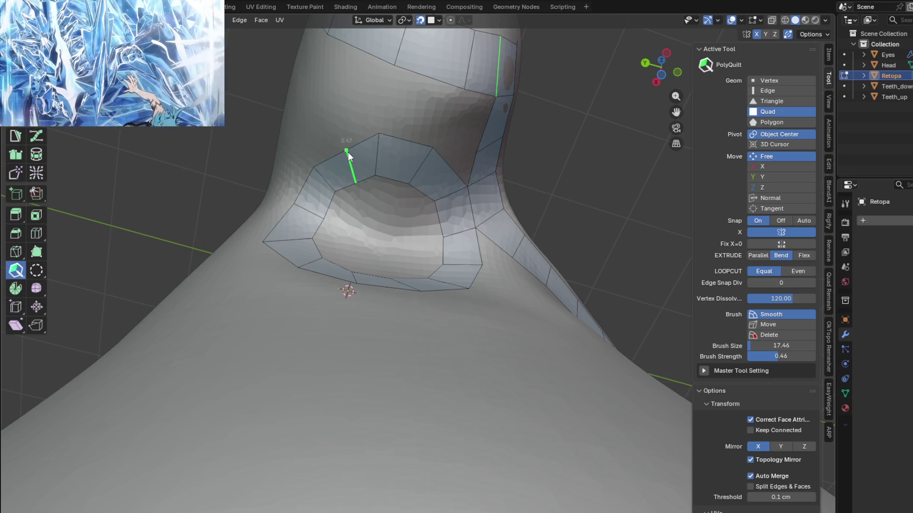
{"action": "left_click", "coordinate": [341, 161]}
{"action": "mouse_move", "coordinate": [342, 160]}
{"action": "middle_mouse_down"}
{"action": "mouse_move", "coordinate": [388, 181]}
{"action": "mouse_move", "coordinate": [356, 191]}
{"action": "mouse_move", "coordinate": [308, 265]}
{"action": "middle_mouse_up"}
{"action": "middle_click_drag", "start_coordinate": [297, 324], "coordinate": [297, 348]}
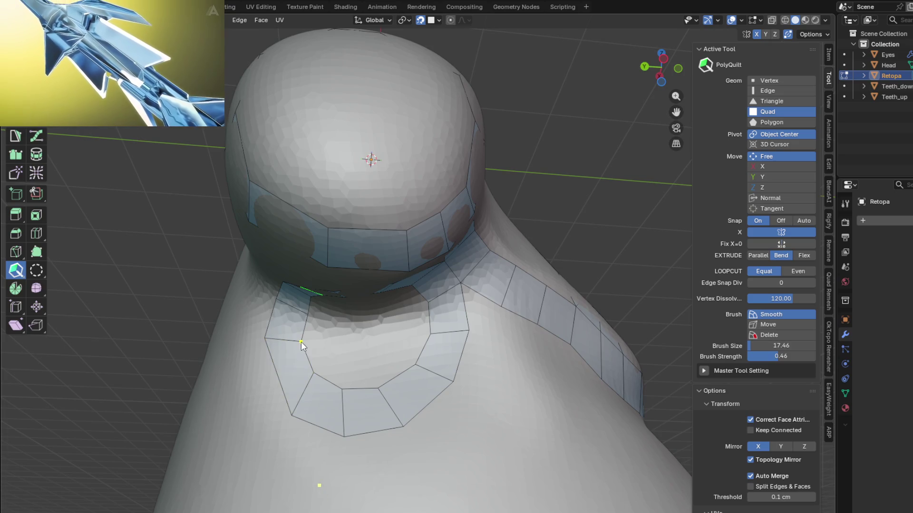
Pull a lower ring vertex down and left to settle it on the surface
{"action": "mouse_move", "coordinate": [336, 342]}
{"action": "middle_mouse_down"}
{"action": "mouse_move", "coordinate": [379, 299]}
{"action": "mouse_move", "coordinate": [369, 241]}
{"action": "mouse_move", "coordinate": [405, 165]}
{"action": "mouse_move", "coordinate": [385, 198]}
{"action": "mouse_move", "coordinate": [403, 186]}
{"action": "mouse_move", "coordinate": [378, 210]}
{"action": "middle_mouse_up"}
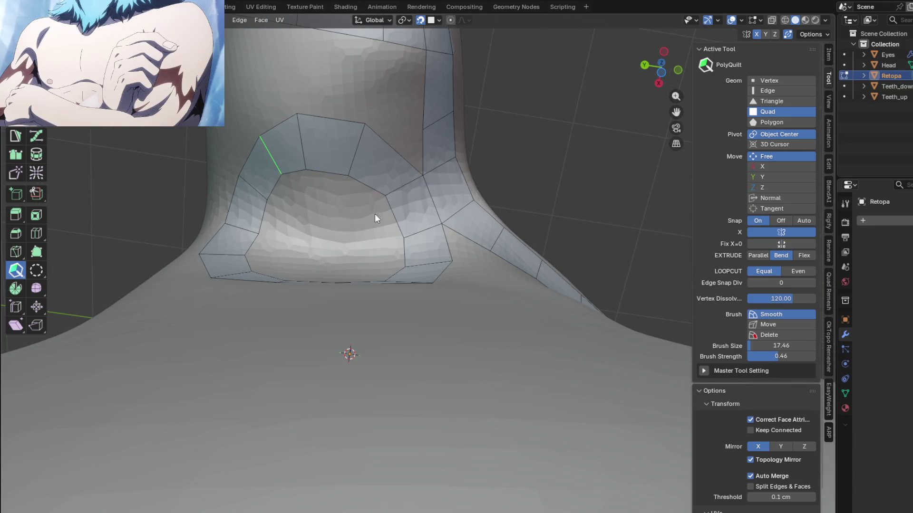
{"action": "middle_click_drag", "start_coordinate": [309, 225], "coordinate": [311, 266]}
{"action": "mouse_move", "coordinate": [312, 284]}
{"action": "middle_mouse_down"}
{"action": "mouse_move", "coordinate": [274, 288]}
{"action": "mouse_move", "coordinate": [325, 295]}
{"action": "middle_mouse_up"}
{"action": "mouse_move", "coordinate": [368, 412]}
{"action": "left_mouse_down"}
{"action": "mouse_move", "coordinate": [345, 429]}
{"action": "mouse_move", "coordinate": [344, 421]}
{"action": "mouse_move", "coordinate": [282, 421]}
{"action": "left_mouse_up"}
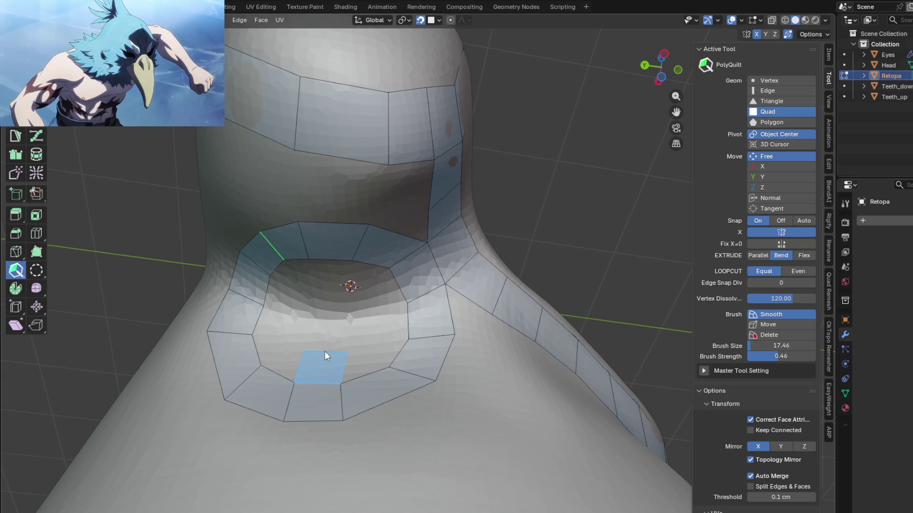
Extrude a column of quads upward from the ring's inner lower edge across the opening
{"action": "left_click_drag", "start_coordinate": [324, 341], "coordinate": [330, 284]}
{"action": "middle_click_drag", "start_coordinate": [336, 270], "coordinate": [341, 243]}
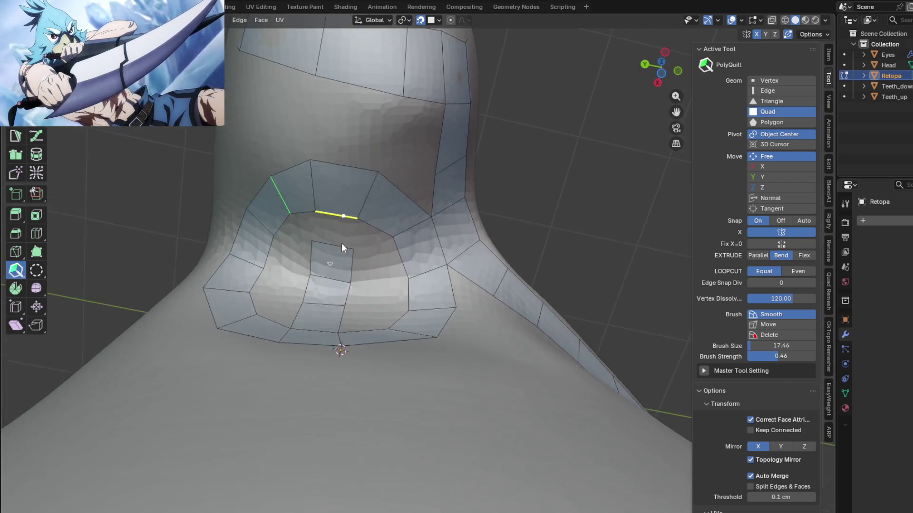
{"action": "left_click_drag", "start_coordinate": [332, 238], "coordinate": [335, 211]}
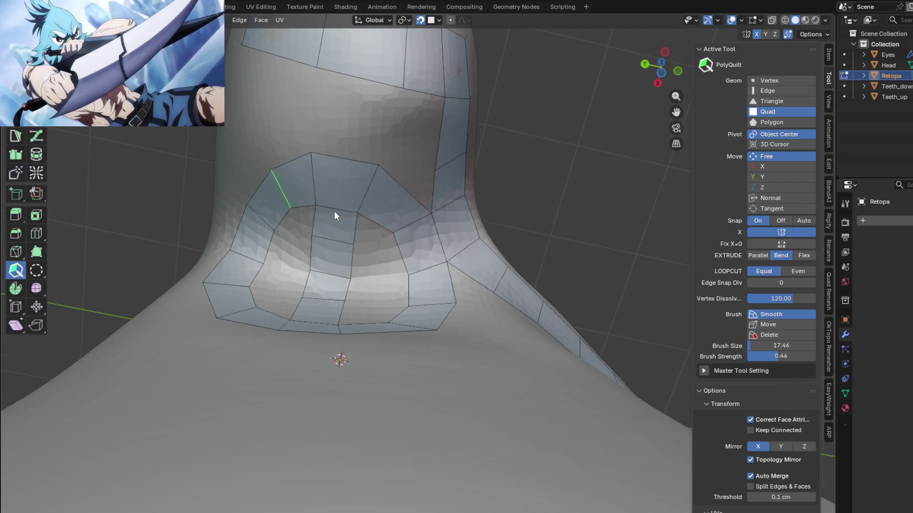
{"action": "middle_click_drag", "start_coordinate": [334, 211], "coordinate": [350, 255]}
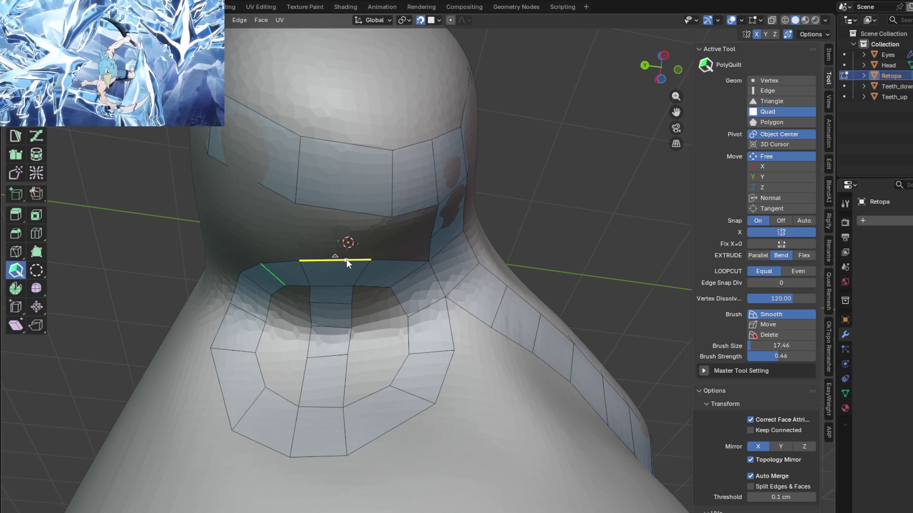
{"action": "scroll", "coordinate": [369, 368], "scroll_direction": "down", "scroll_amount": 3}
Draw an edge from the patch boundary to form mirrored quads flanking the centre column
{"action": "mouse_move", "coordinate": [371, 339]}
{"action": "middle_mouse_down"}
{"action": "mouse_move", "coordinate": [414, 360]}
{"action": "mouse_move", "coordinate": [443, 313]}
{"action": "mouse_move", "coordinate": [437, 309]}
{"action": "middle_mouse_up"}
{"action": "scroll", "coordinate": [439, 318], "scroll_direction": "up", "scroll_amount": 3}
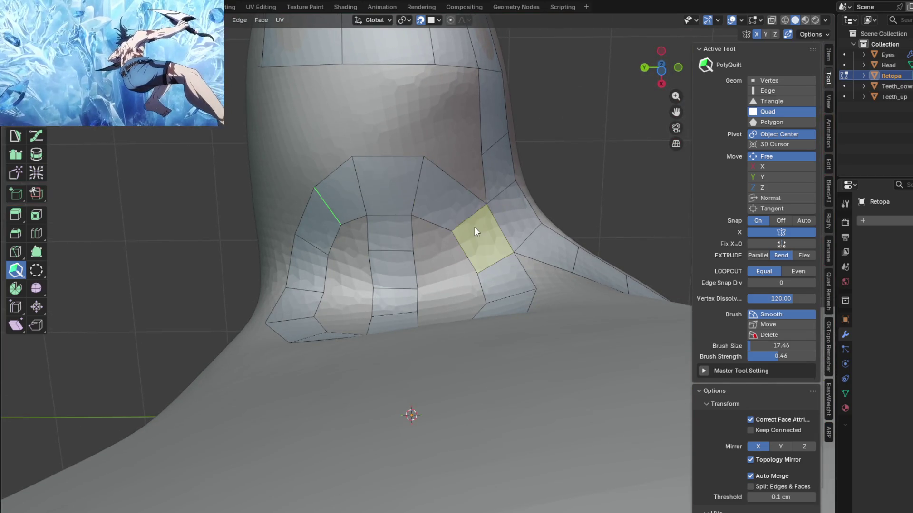
{"action": "mouse_move", "coordinate": [502, 206]}
{"action": "middle_mouse_down"}
{"action": "mouse_move", "coordinate": [454, 251]}
{"action": "mouse_move", "coordinate": [501, 235]}
{"action": "middle_mouse_up"}
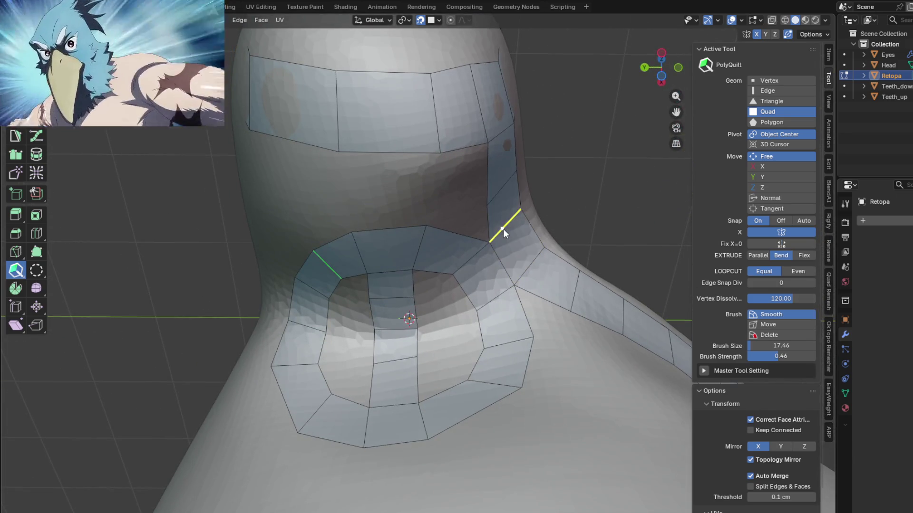
{"action": "mouse_move", "coordinate": [478, 267]}
{"action": "middle_mouse_down"}
{"action": "mouse_move", "coordinate": [456, 256]}
{"action": "mouse_move", "coordinate": [469, 247]}
{"action": "middle_mouse_up"}
{"action": "left_click_drag", "start_coordinate": [444, 240], "coordinate": [470, 204]}
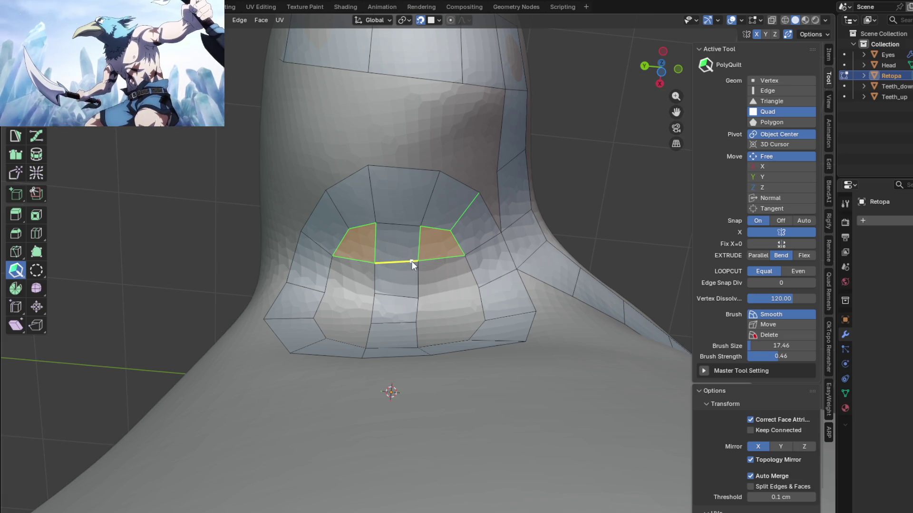
Extrude a first mirrored row of quads downward below the orange pair on the chest
{"action": "left_click_drag", "start_coordinate": [419, 261], "coordinate": [446, 266]}
{"action": "left_click", "coordinate": [447, 265]}
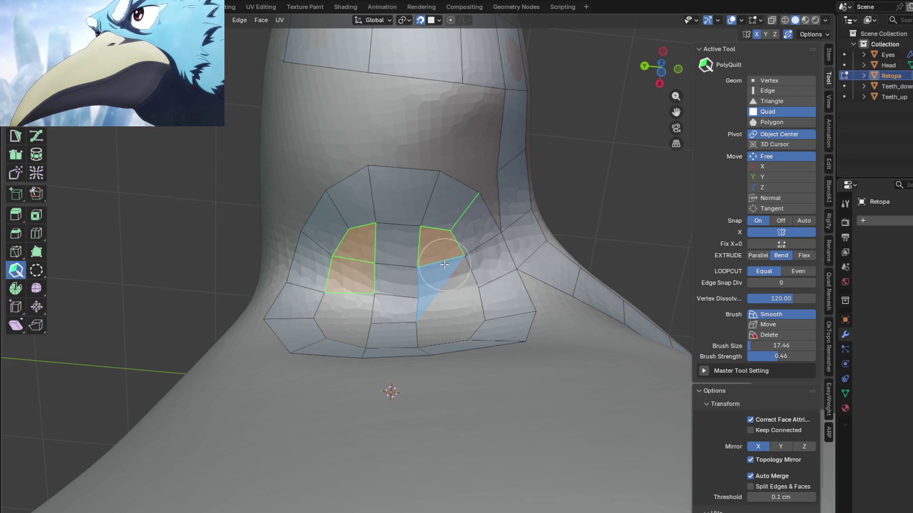
{"action": "middle_click_drag", "start_coordinate": [450, 271], "coordinate": [458, 308]}
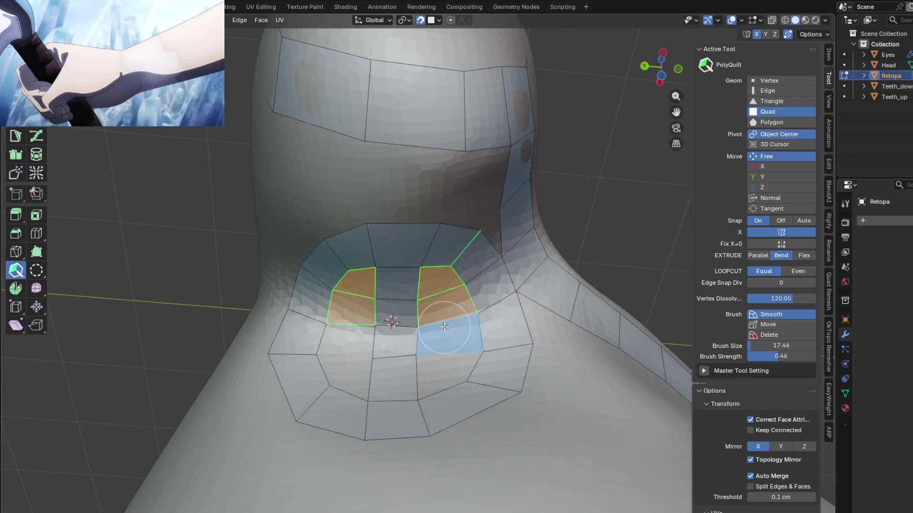
{"action": "left_click_drag", "start_coordinate": [456, 314], "coordinate": [456, 342]}
Add two more rows to both columns and nudge the patch's bottom vertex left
{"action": "left_click", "coordinate": [345, 353]}
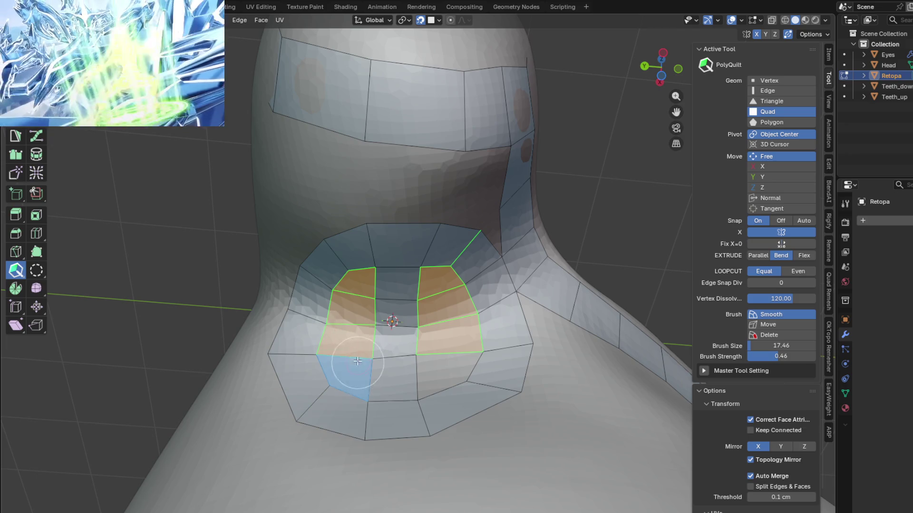
{"action": "left_click", "coordinate": [428, 360]}
{"action": "mouse_move", "coordinate": [435, 371]}
{"action": "middle_mouse_down"}
{"action": "mouse_move", "coordinate": [431, 360]}
{"action": "mouse_move", "coordinate": [461, 410]}
{"action": "mouse_move", "coordinate": [414, 404]}
{"action": "mouse_move", "coordinate": [351, 424]}
{"action": "mouse_move", "coordinate": [362, 376]}
{"action": "mouse_move", "coordinate": [469, 360]}
{"action": "mouse_move", "coordinate": [385, 337]}
{"action": "middle_mouse_up"}
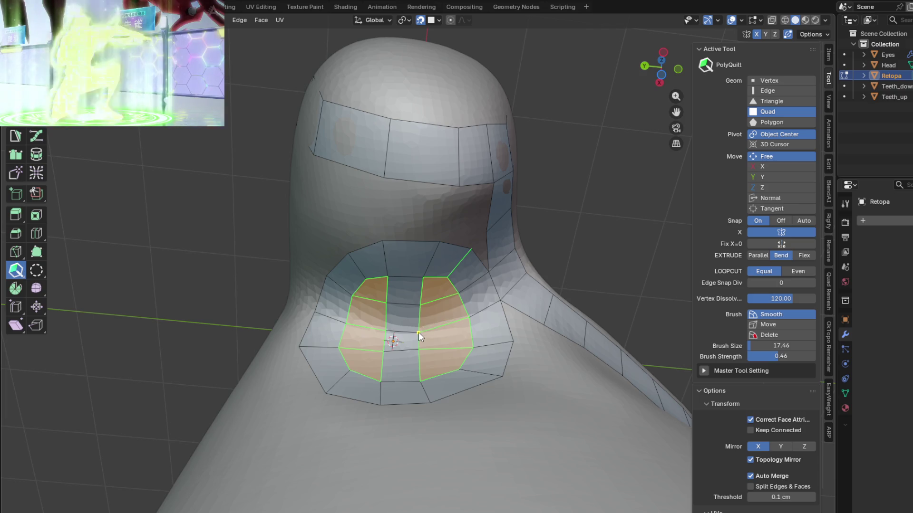
{"action": "mouse_move", "coordinate": [420, 332]}
{"action": "middle_mouse_down"}
{"action": "mouse_move", "coordinate": [531, 417]}
{"action": "mouse_move", "coordinate": [478, 421]}
{"action": "mouse_move", "coordinate": [419, 405]}
{"action": "mouse_move", "coordinate": [372, 414]}
{"action": "middle_mouse_up"}
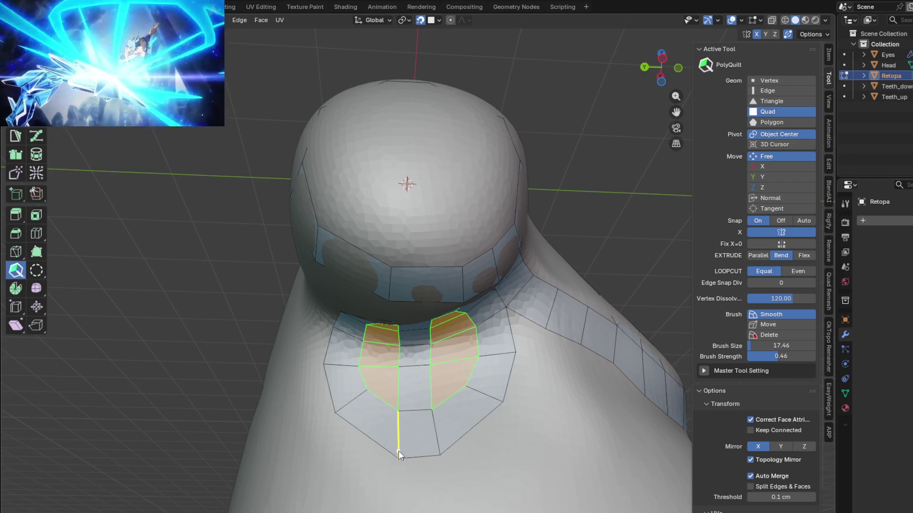
{"action": "left_click_drag", "start_coordinate": [398, 455], "coordinate": [393, 460]}
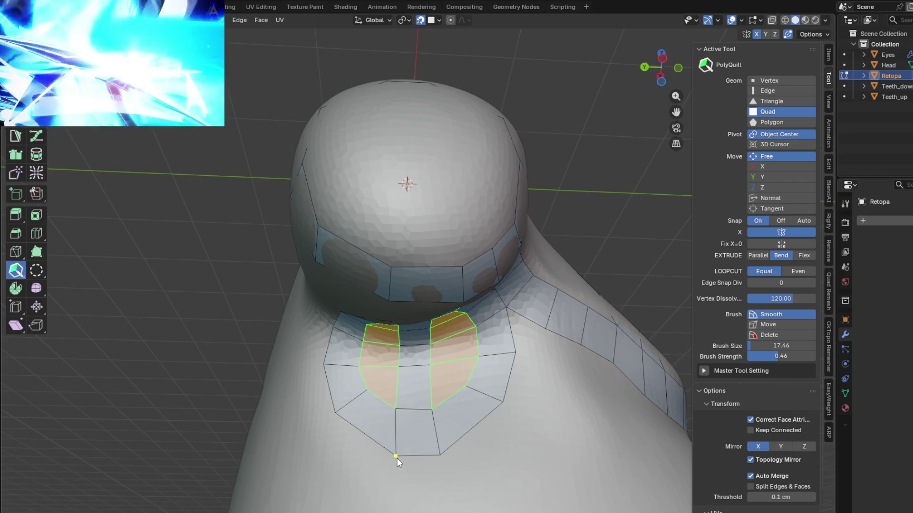
{"action": "mouse_move", "coordinate": [386, 452]}
{"action": "middle_mouse_down"}
{"action": "mouse_move", "coordinate": [391, 333]}
{"action": "mouse_move", "coordinate": [388, 408]}
{"action": "middle_mouse_up"}
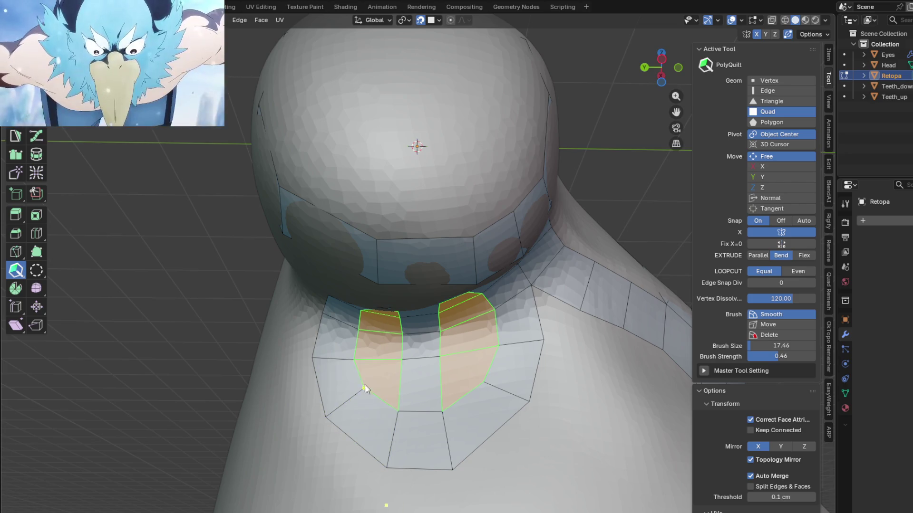
Clear the orange marking from the lower column faces and adjust a lower-patch vertex
{"action": "left_click", "coordinate": [378, 381]}
{"action": "left_click", "coordinate": [468, 385]}
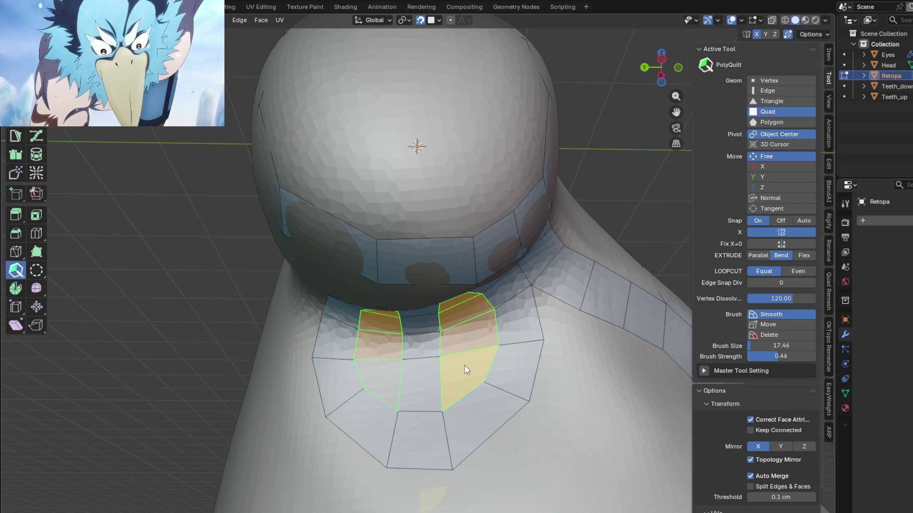
{"action": "left_click", "coordinate": [468, 367]}
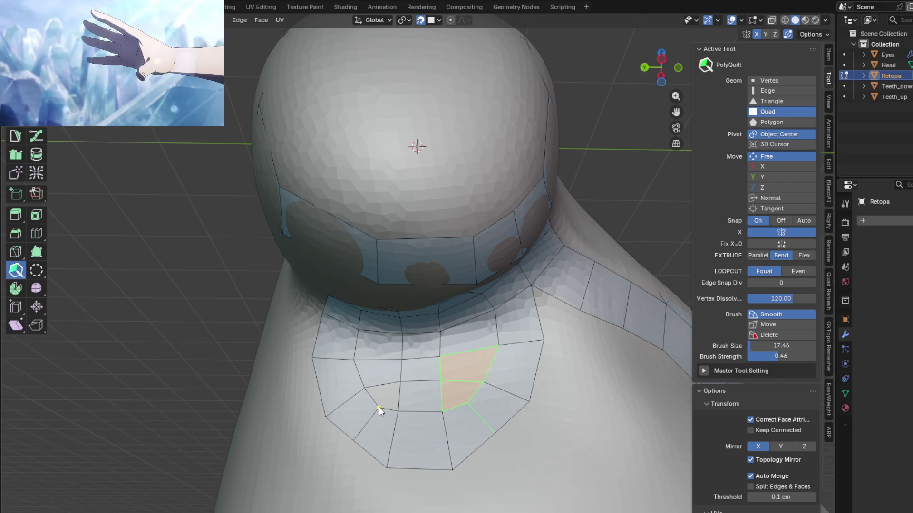
{"action": "left_click_drag", "start_coordinate": [379, 407], "coordinate": [365, 391]}
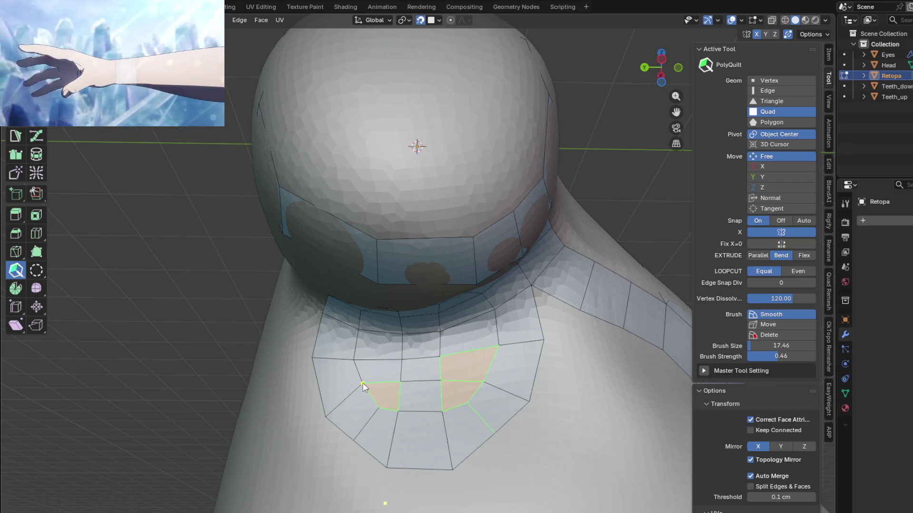
Orbit around the chest patch, neck side and back to check the face flow
{"action": "mouse_move", "coordinate": [364, 385]}
{"action": "middle_mouse_down"}
{"action": "mouse_move", "coordinate": [390, 341]}
{"action": "mouse_move", "coordinate": [391, 352]}
{"action": "middle_mouse_up"}
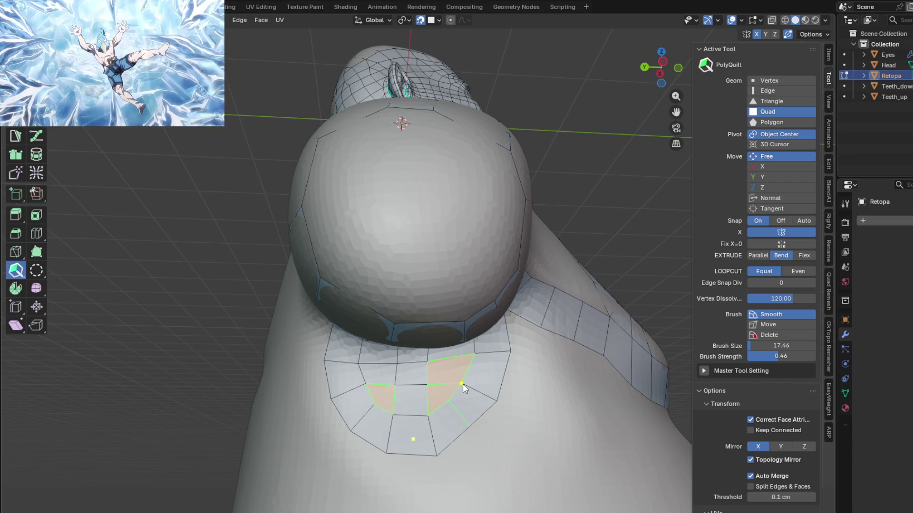
{"action": "mouse_move", "coordinate": [463, 384]}
{"action": "middle_mouse_down"}
{"action": "mouse_move", "coordinate": [463, 349]}
{"action": "mouse_move", "coordinate": [457, 406]}
{"action": "middle_mouse_up"}
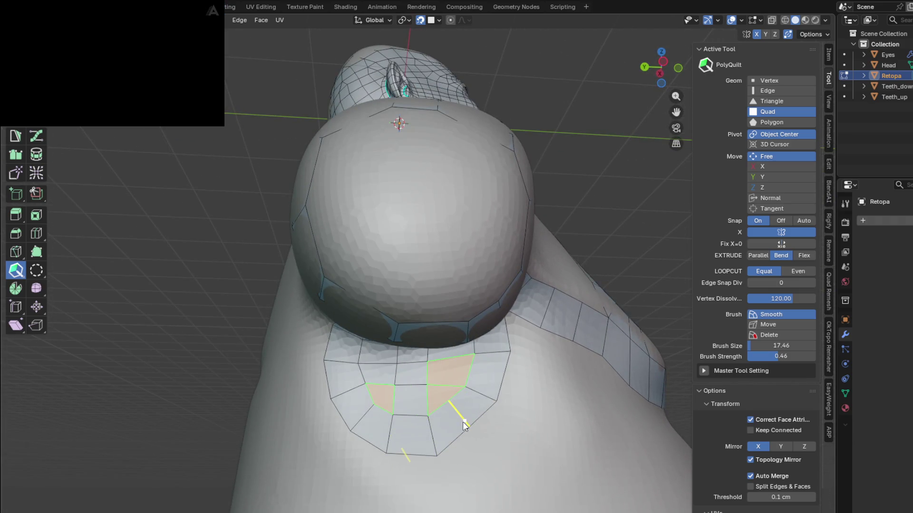
{"action": "mouse_move", "coordinate": [470, 425]}
{"action": "middle_mouse_down"}
{"action": "mouse_move", "coordinate": [477, 356]}
{"action": "mouse_move", "coordinate": [462, 299]}
{"action": "middle_mouse_up"}
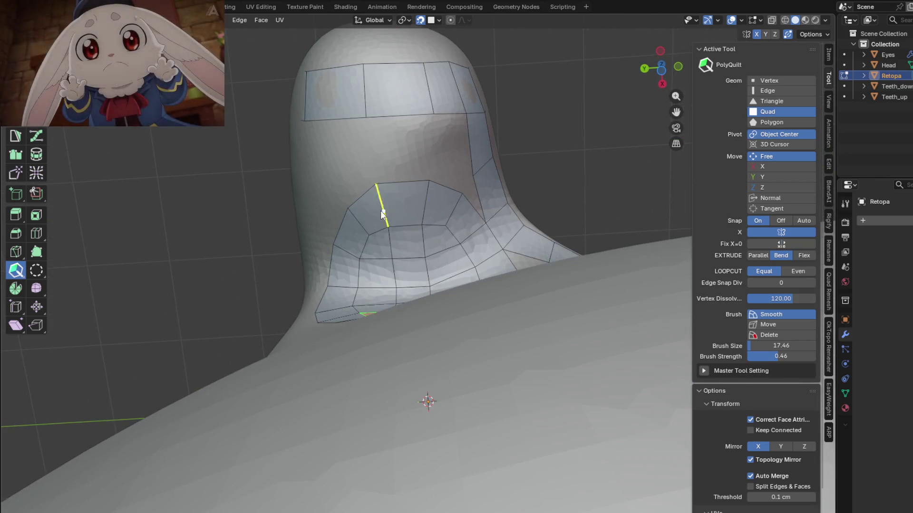
{"action": "mouse_move", "coordinate": [391, 195]}
{"action": "middle_mouse_down"}
{"action": "mouse_move", "coordinate": [350, 296]}
{"action": "mouse_move", "coordinate": [438, 346]}
{"action": "mouse_move", "coordinate": [403, 377]}
{"action": "mouse_move", "coordinate": [562, 359]}
{"action": "mouse_move", "coordinate": [553, 382]}
{"action": "middle_mouse_up"}
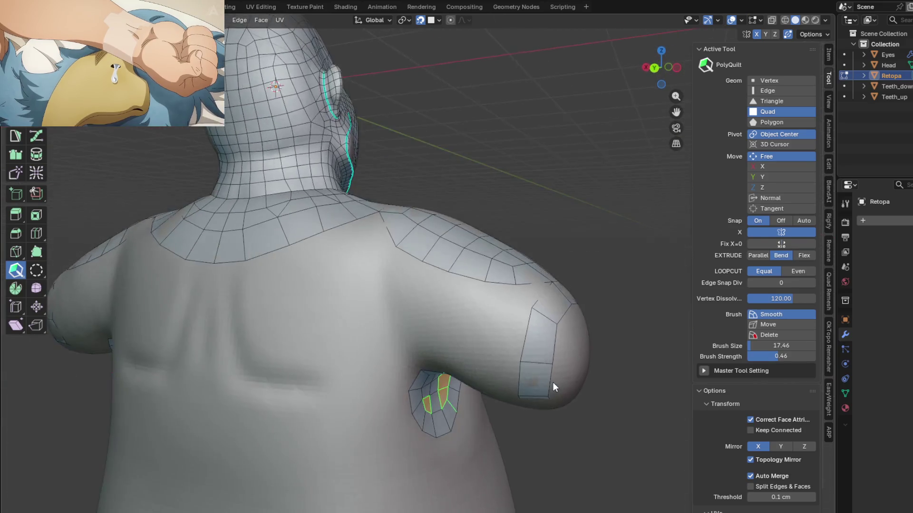
{"action": "scroll", "coordinate": [535, 363], "scroll_direction": "up", "scroll_amount": 2}
{"action": "mouse_move", "coordinate": [456, 373]}
{"action": "middle_mouse_down"}
{"action": "mouse_move", "coordinate": [461, 389]}
{"action": "mouse_move", "coordinate": [428, 360]}
{"action": "mouse_move", "coordinate": [432, 400]}
{"action": "mouse_move", "coordinate": [516, 383]}
{"action": "mouse_move", "coordinate": [578, 401]}
{"action": "mouse_move", "coordinate": [426, 347]}
{"action": "mouse_move", "coordinate": [387, 385]}
{"action": "middle_mouse_up"}
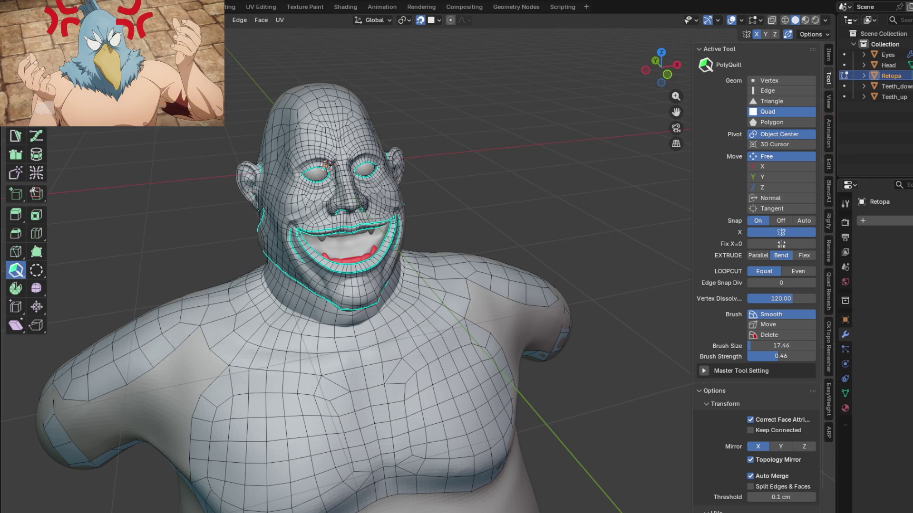
{"action": "mouse_move", "coordinate": [113, 63]}
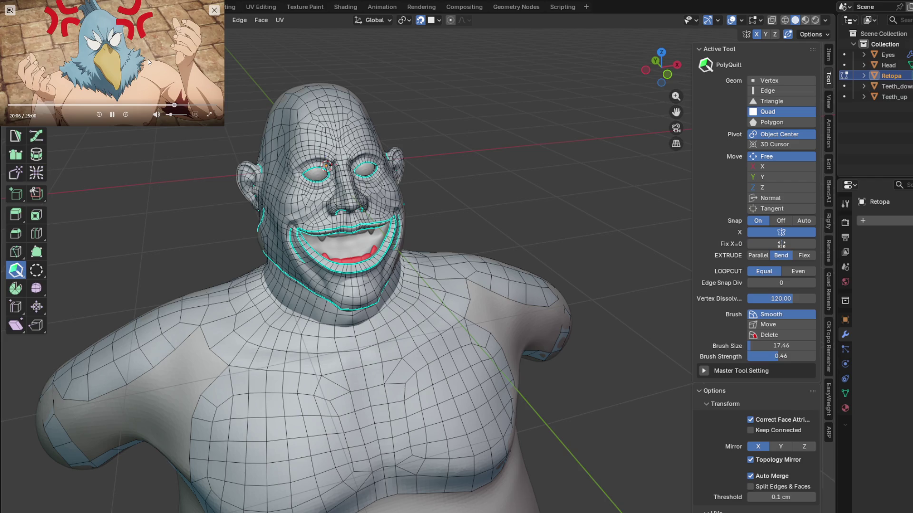
{"action": "left_click", "coordinate": [112, 115]}
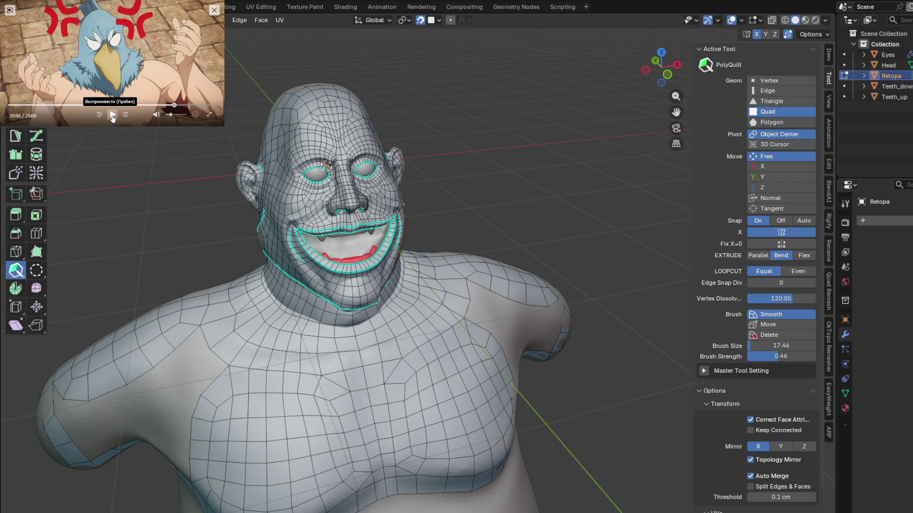
{"action": "left_click", "coordinate": [113, 115]}
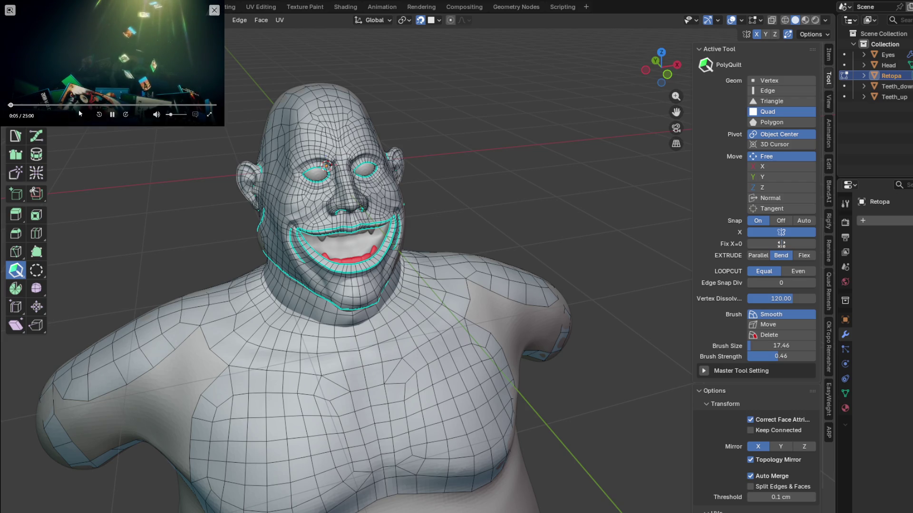
{"action": "left_click", "coordinate": [38, 104]}
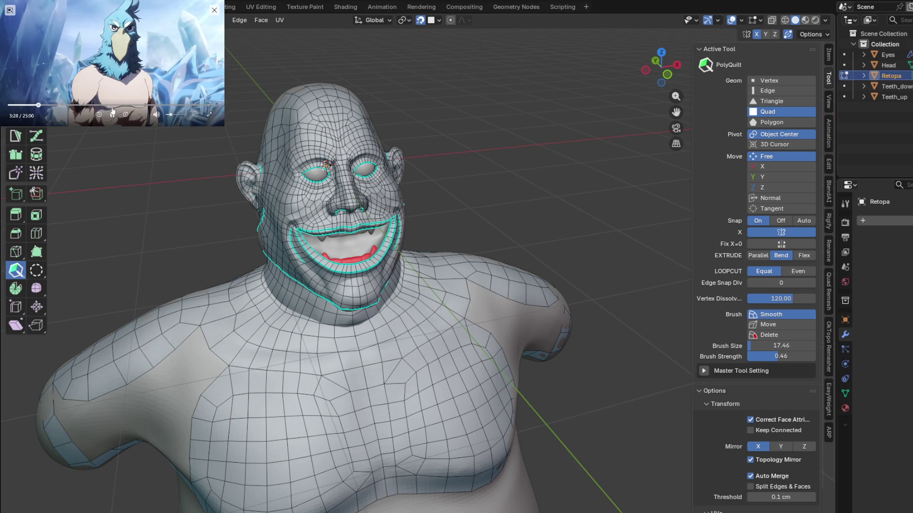
{"action": "left_click", "coordinate": [136, 105]}
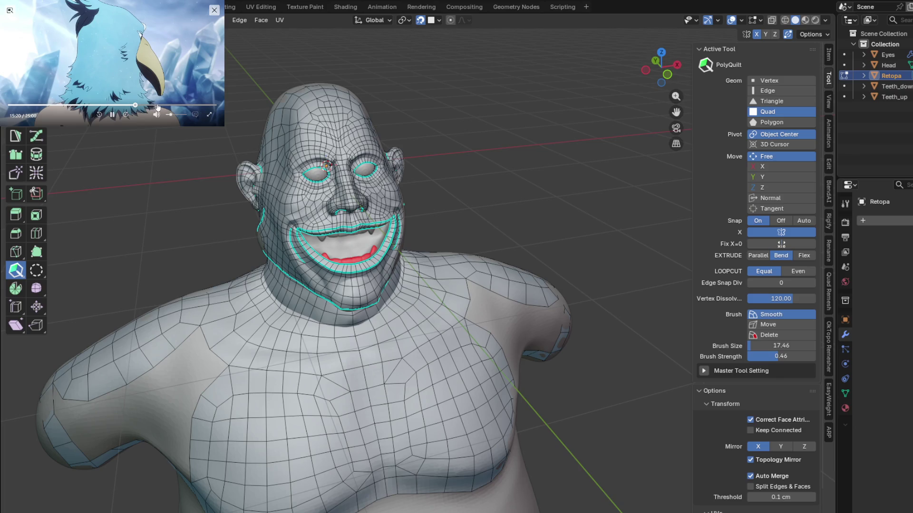
{"action": "left_click", "coordinate": [191, 106]}
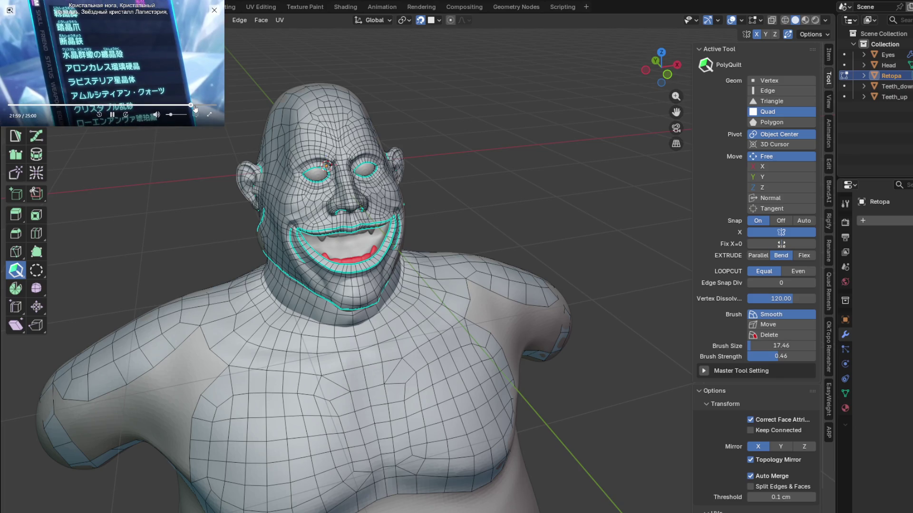
{"action": "left_click", "coordinate": [174, 104]}
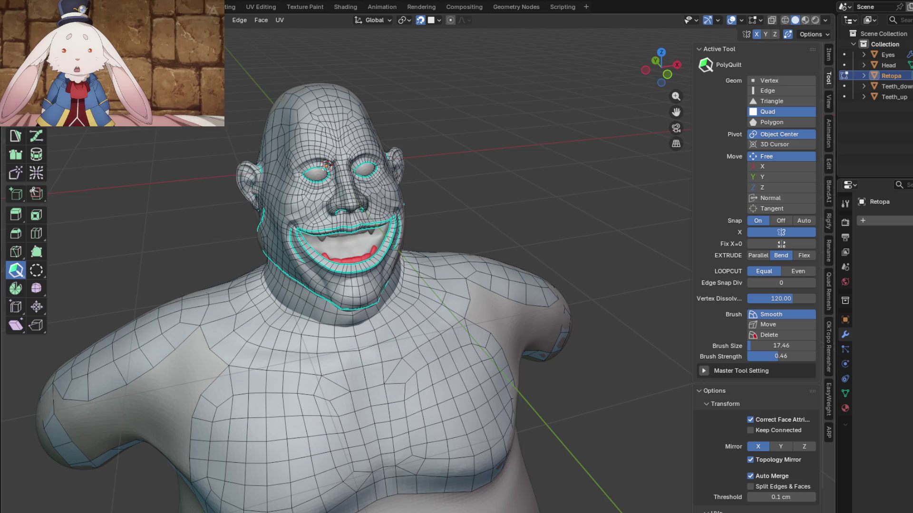
{"action": "key", "text": "KP_1"}
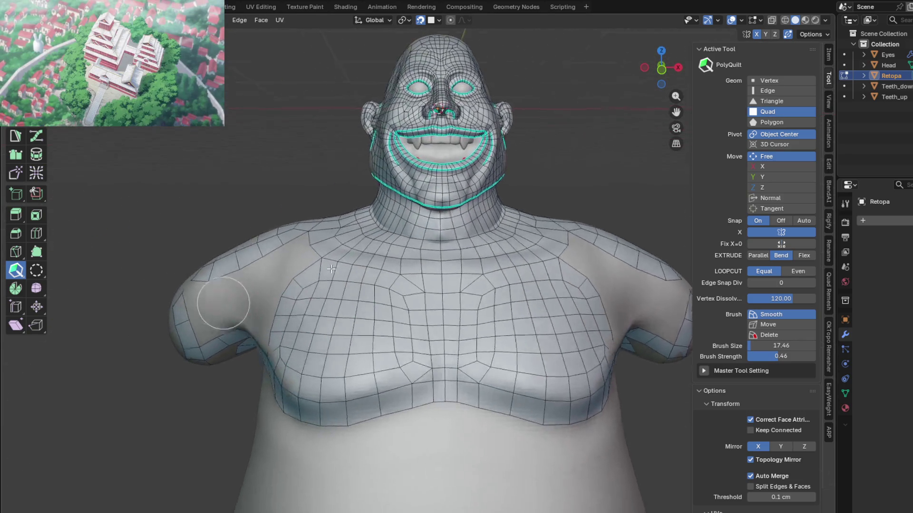
Cancel a stray shoulder extrusion, then bridge the head band down the neck to the lower patch
{"action": "mouse_move", "coordinate": [223, 320]}
{"action": "middle_mouse_down"}
{"action": "mouse_move", "coordinate": [396, 276]}
{"action": "mouse_move", "coordinate": [406, 236]}
{"action": "mouse_move", "coordinate": [408, 252]}
{"action": "mouse_move", "coordinate": [454, 247]}
{"action": "mouse_move", "coordinate": [458, 233]}
{"action": "mouse_move", "coordinate": [422, 265]}
{"action": "mouse_move", "coordinate": [380, 266]}
{"action": "mouse_move", "coordinate": [419, 299]}
{"action": "mouse_move", "coordinate": [391, 236]}
{"action": "mouse_move", "coordinate": [469, 195]}
{"action": "mouse_move", "coordinate": [425, 206]}
{"action": "mouse_move", "coordinate": [442, 171]}
{"action": "middle_mouse_up"}
{"action": "left_click_drag", "start_coordinate": [456, 164], "coordinate": [465, 121]}
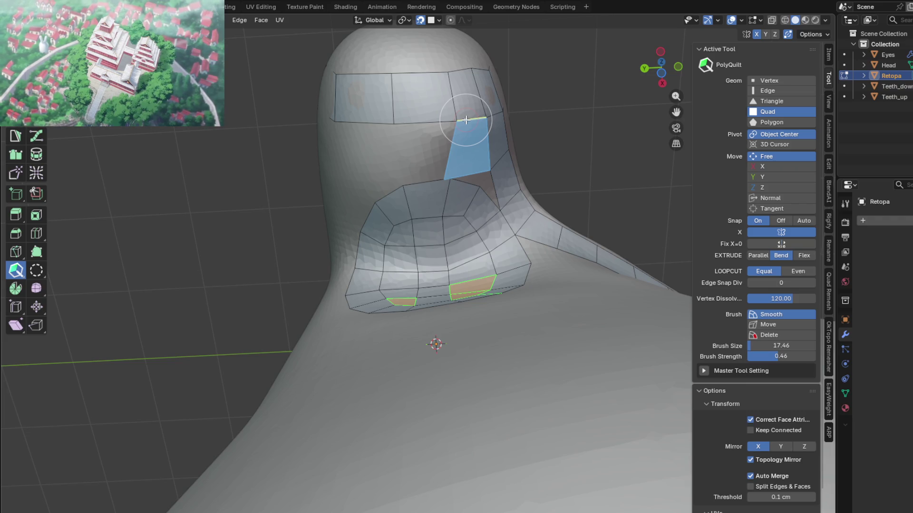
{"action": "right_click", "coordinate": [465, 121]}
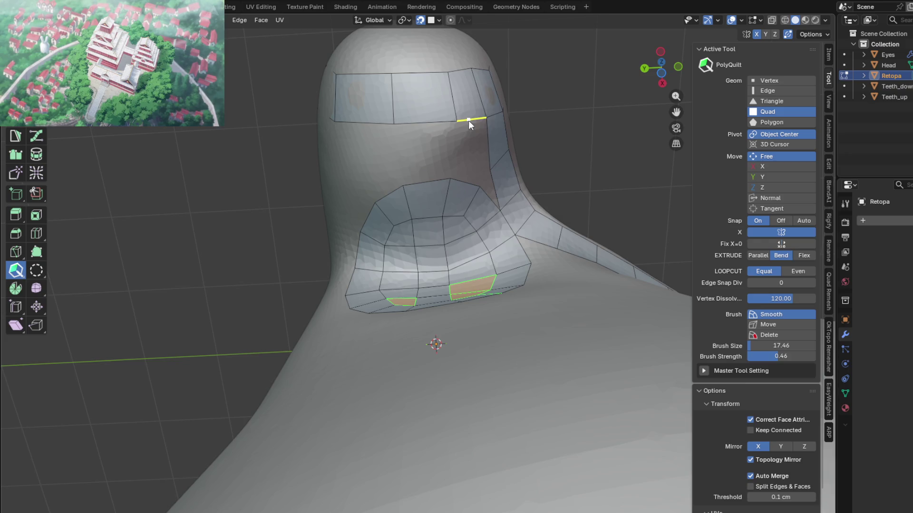
{"action": "left_click", "coordinate": [475, 152]}
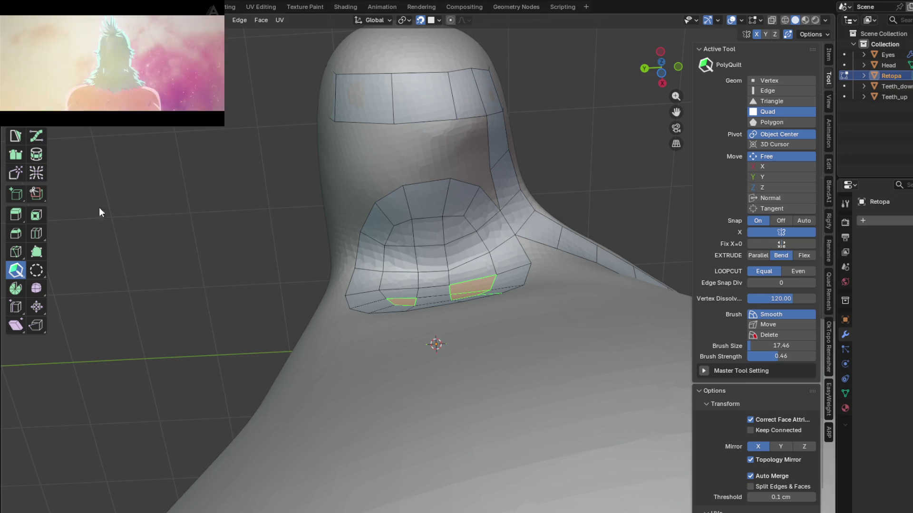
{"action": "left_click_drag", "start_coordinate": [181, 105], "coordinate": [196, 106]}
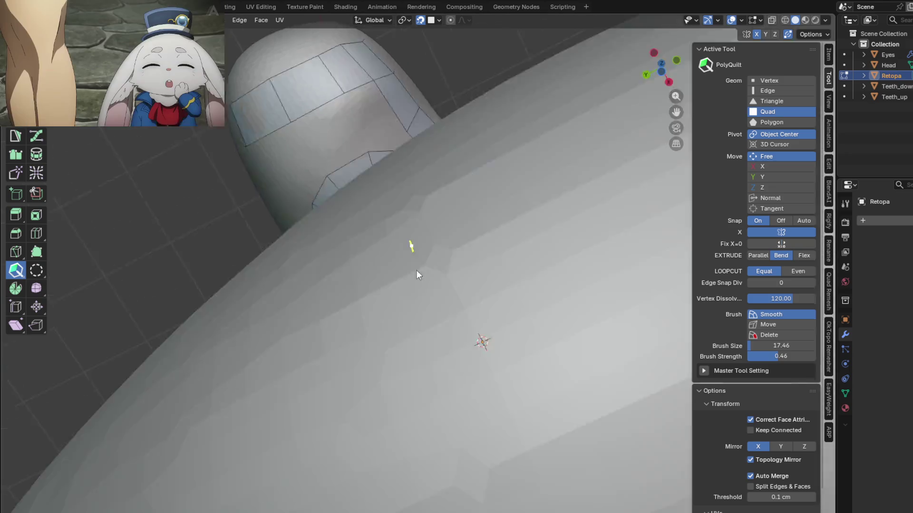
Extrude a quad strip down the neck and fill the gap and triangle beside it
{"action": "middle_click_drag", "start_coordinate": [416, 270], "coordinate": [438, 330]}
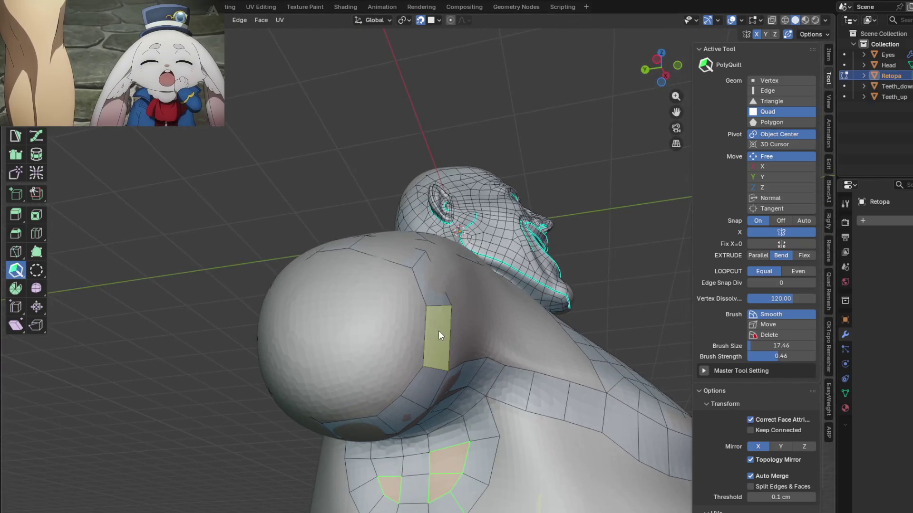
{"action": "mouse_move", "coordinate": [550, 448]}
{"action": "middle_mouse_down"}
{"action": "mouse_move", "coordinate": [512, 452]}
{"action": "mouse_move", "coordinate": [371, 314]}
{"action": "mouse_move", "coordinate": [443, 235]}
{"action": "mouse_move", "coordinate": [404, 248]}
{"action": "middle_mouse_up"}
{"action": "scroll", "coordinate": [405, 249], "scroll_direction": "down", "scroll_amount": 3}
{"action": "scroll", "coordinate": [413, 163], "scroll_direction": "up", "scroll_amount": 3}
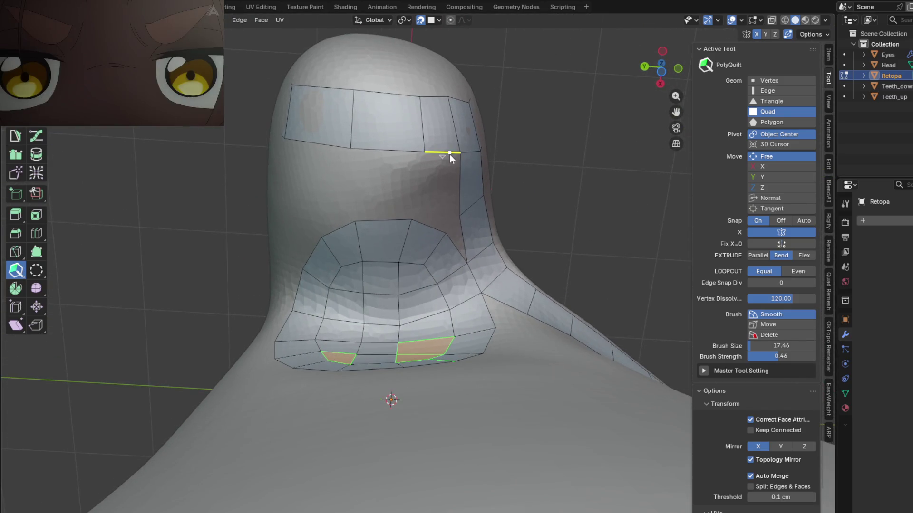
{"action": "mouse_move", "coordinate": [441, 154]}
{"action": "left_mouse_down"}
{"action": "mouse_move", "coordinate": [437, 216]}
{"action": "mouse_move", "coordinate": [412, 220]}
{"action": "left_mouse_up"}
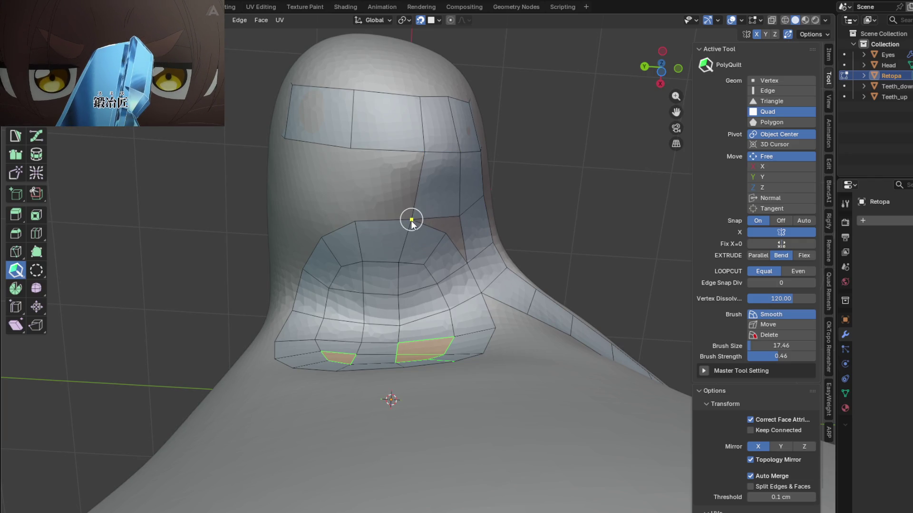
{"action": "left_click", "coordinate": [419, 158]}
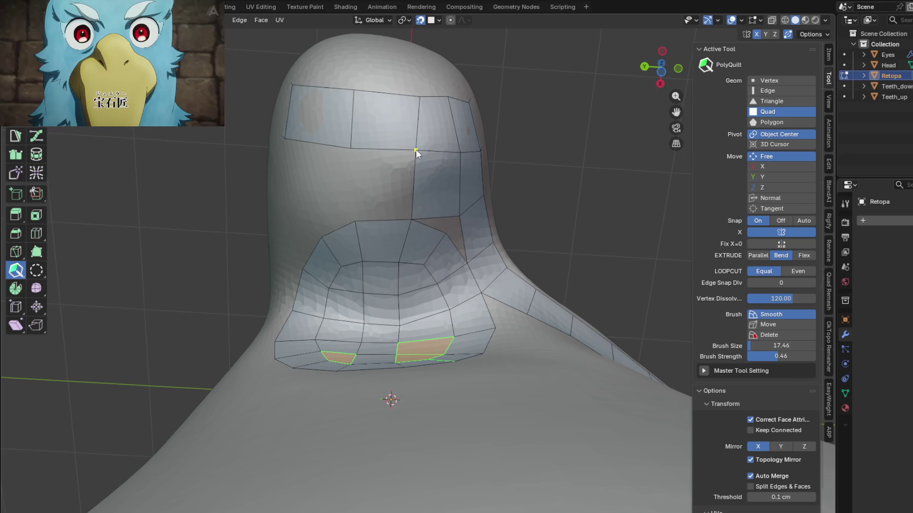
{"action": "left_click", "coordinate": [459, 245]}
{"action": "mouse_move", "coordinate": [456, 243]}
{"action": "middle_mouse_down"}
{"action": "mouse_move", "coordinate": [448, 230]}
{"action": "mouse_move", "coordinate": [503, 241]}
{"action": "mouse_move", "coordinate": [428, 222]}
{"action": "middle_mouse_up"}
Add two more quad faces on the neck beside the strip
{"action": "left_click", "coordinate": [414, 215]}
{"action": "left_click", "coordinate": [383, 213]}
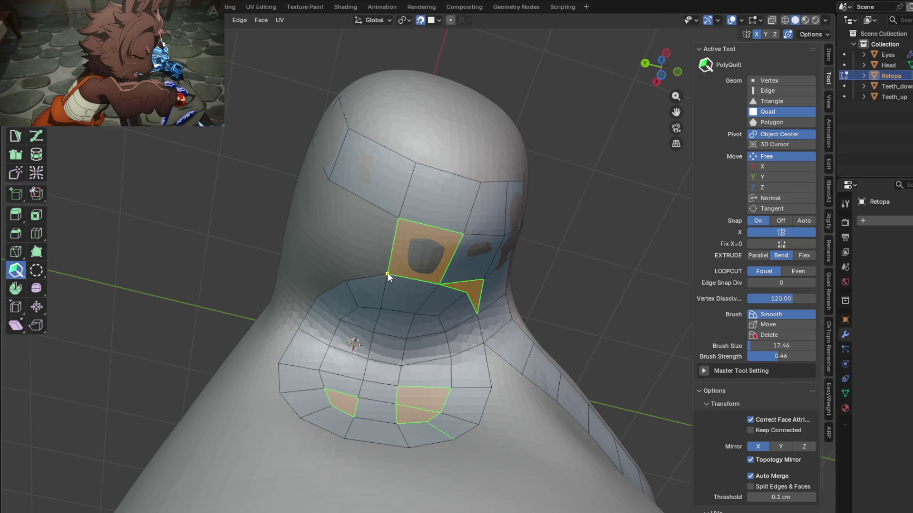
{"action": "mouse_move", "coordinate": [398, 267]}
{"action": "middle_mouse_down"}
{"action": "mouse_move", "coordinate": [427, 214]}
{"action": "mouse_move", "coordinate": [414, 220]}
{"action": "middle_mouse_up"}
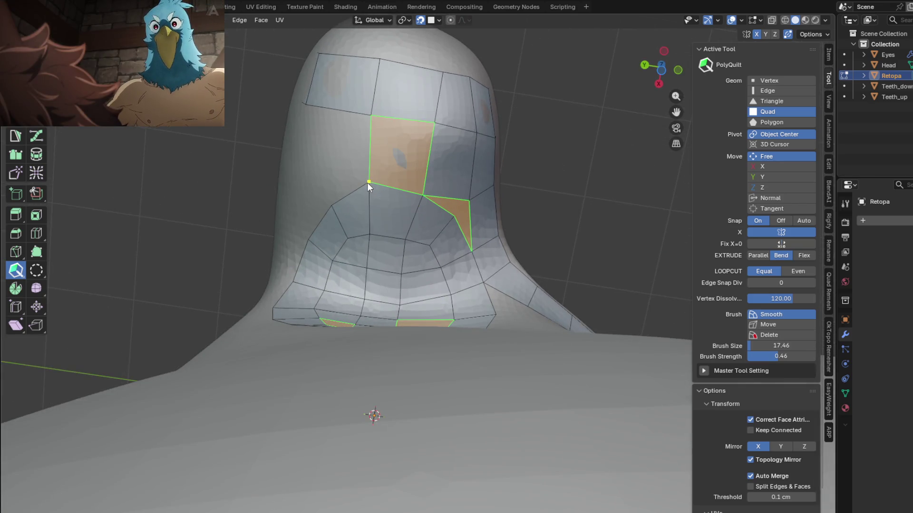
{"action": "middle_click_drag", "start_coordinate": [367, 188], "coordinate": [476, 177]}
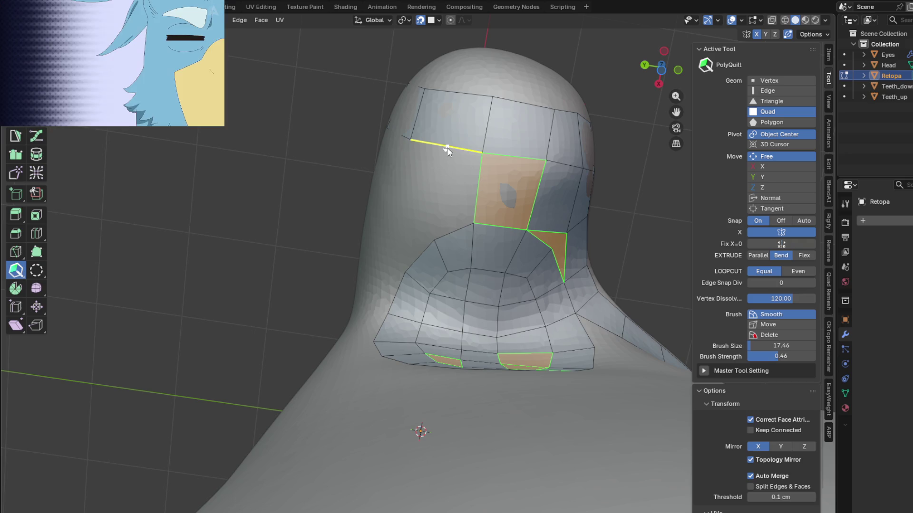
Extrude extra quads leftward and down-left from the orange quad toward the shoulder
{"action": "left_click_drag", "start_coordinate": [476, 191], "coordinate": [404, 174]}
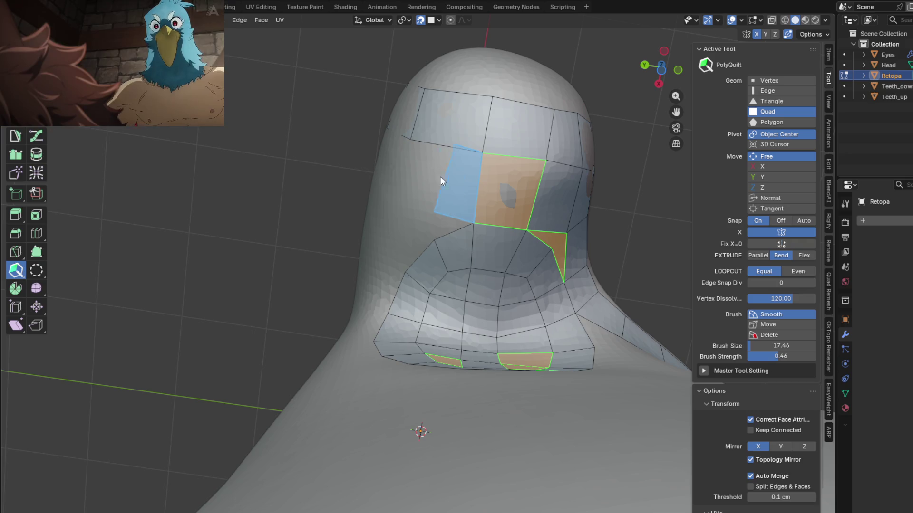
{"action": "middle_click_drag", "start_coordinate": [404, 174], "coordinate": [456, 170]}
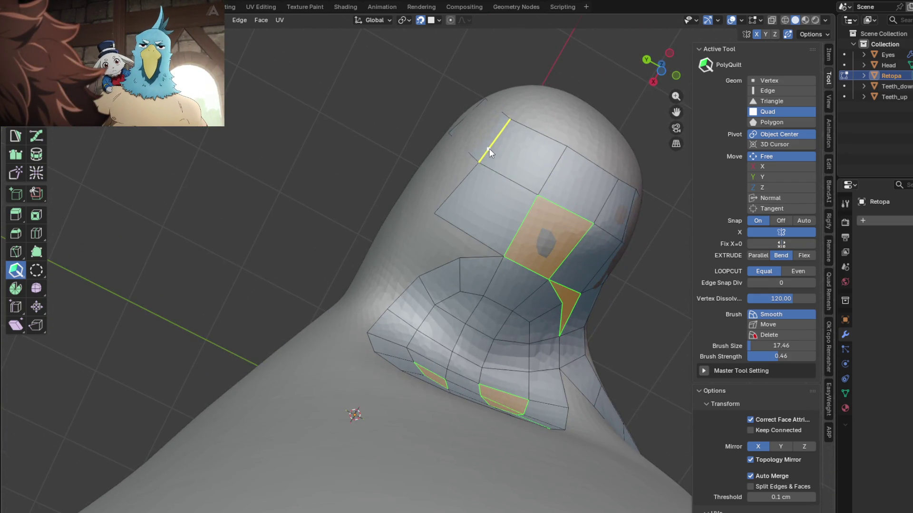
{"action": "left_click_drag", "start_coordinate": [494, 149], "coordinate": [433, 213]}
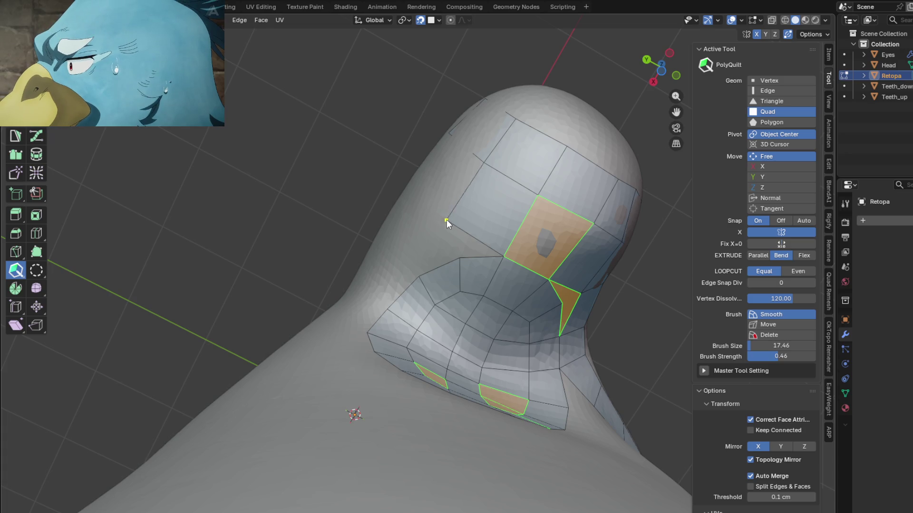
{"action": "mouse_move", "coordinate": [453, 221]}
{"action": "middle_mouse_down"}
{"action": "mouse_move", "coordinate": [488, 232]}
{"action": "mouse_move", "coordinate": [547, 287]}
{"action": "mouse_move", "coordinate": [560, 339]}
{"action": "mouse_move", "coordinate": [532, 365]}
{"action": "mouse_move", "coordinate": [555, 367]}
{"action": "mouse_move", "coordinate": [513, 393]}
{"action": "mouse_move", "coordinate": [413, 381]}
{"action": "mouse_move", "coordinate": [532, 373]}
{"action": "mouse_move", "coordinate": [440, 338]}
{"action": "middle_mouse_up"}
{"action": "scroll", "coordinate": [489, 231], "scroll_direction": "down", "scroll_amount": 3}
Create two quads on the upper back and snap their corners onto existing vertices
{"action": "left_click", "coordinate": [427, 329]}
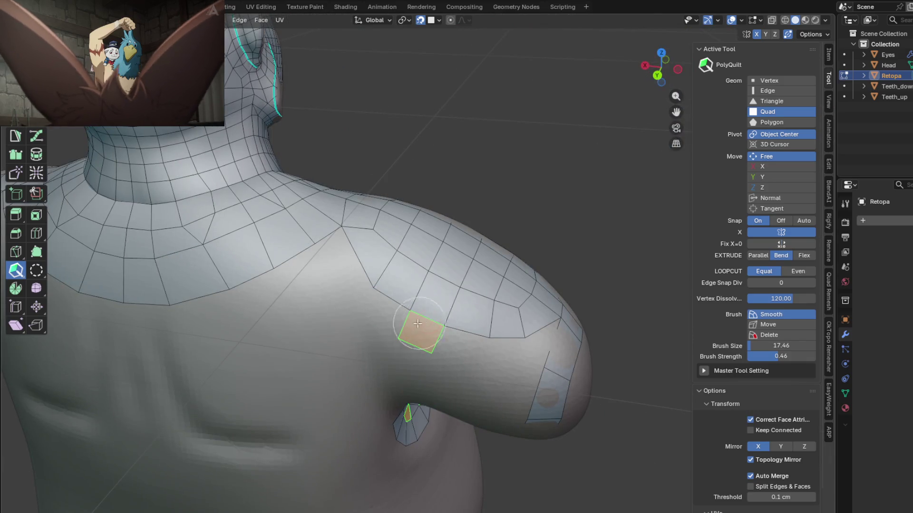
{"action": "left_click", "coordinate": [388, 314]}
{"action": "scroll", "coordinate": [364, 282], "scroll_direction": "up", "scroll_amount": 2}
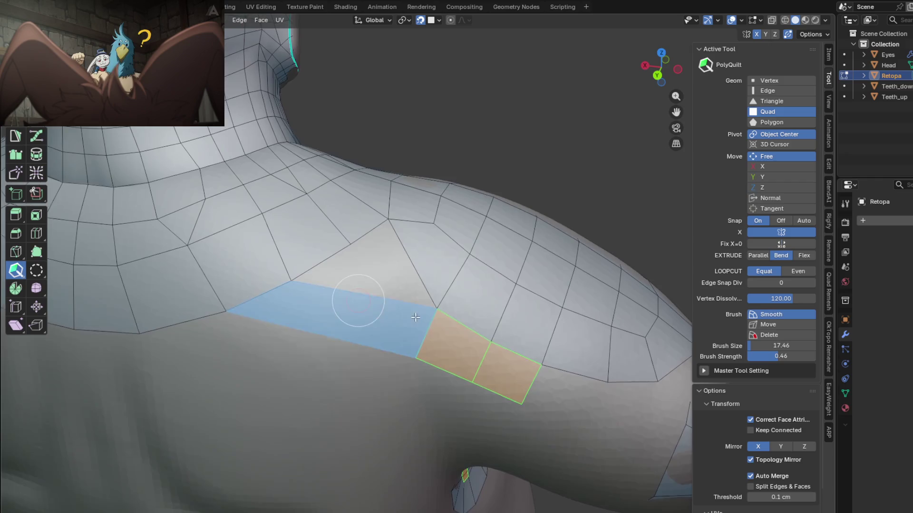
{"action": "scroll", "coordinate": [378, 299], "scroll_direction": "up", "scroll_amount": 2}
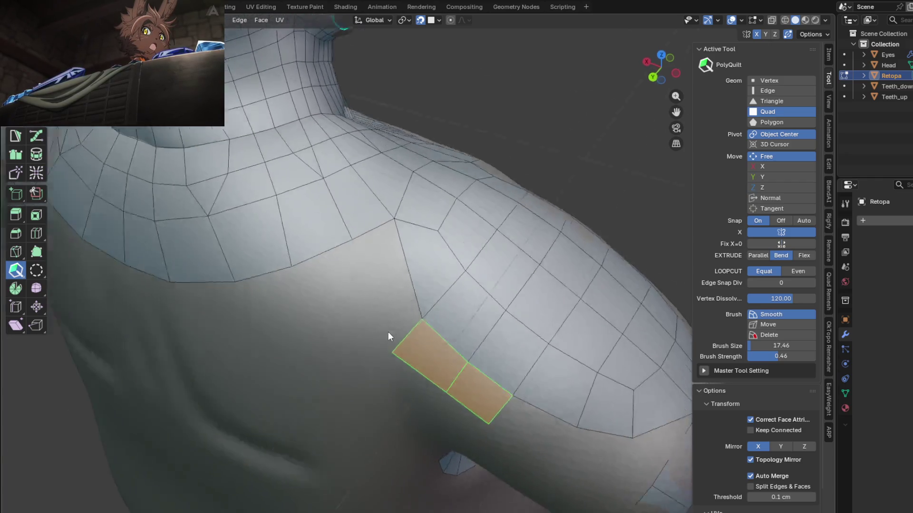
{"action": "mouse_move", "coordinate": [408, 357]}
{"action": "middle_mouse_down"}
{"action": "mouse_move", "coordinate": [334, 329]}
{"action": "mouse_move", "coordinate": [447, 322]}
{"action": "middle_mouse_up"}
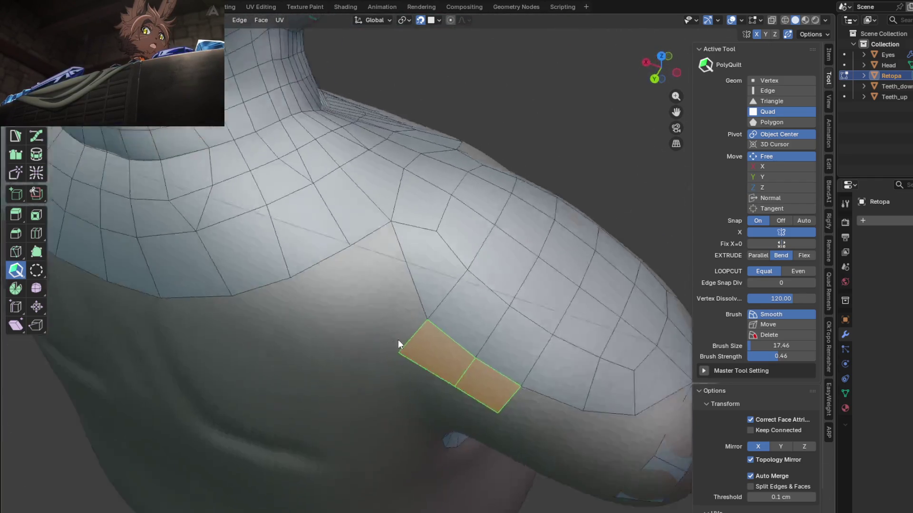
{"action": "left_click_drag", "start_coordinate": [442, 319], "coordinate": [433, 307]}
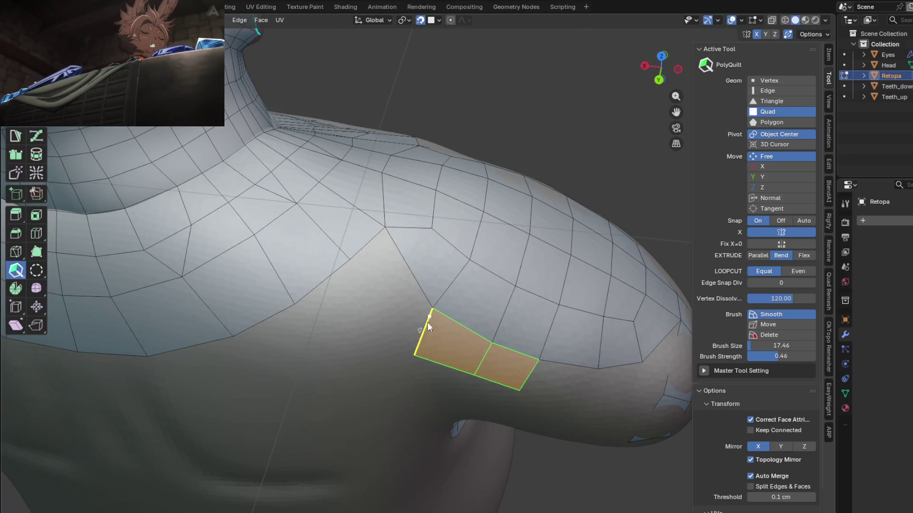
{"action": "mouse_move", "coordinate": [413, 355]}
{"action": "left_mouse_down"}
{"action": "mouse_move", "coordinate": [338, 281]}
{"action": "mouse_move", "coordinate": [316, 298]}
{"action": "left_mouse_up"}
{"action": "scroll", "coordinate": [333, 284], "scroll_direction": "down", "scroll_amount": 1}
Undo a stray extrusion, then place a first quad on the front of the shoulder
{"action": "key", "text": "ctrl+z"}
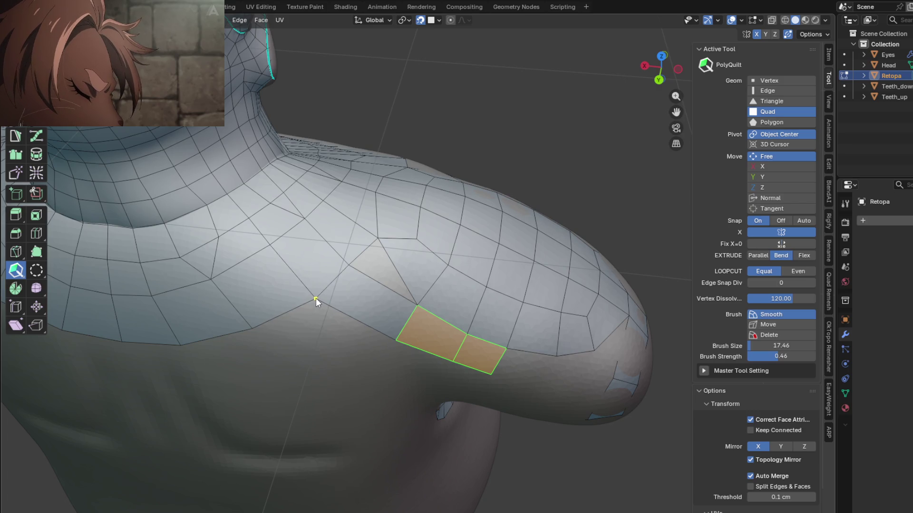
{"action": "middle_click_drag", "start_coordinate": [405, 331], "coordinate": [414, 255]}
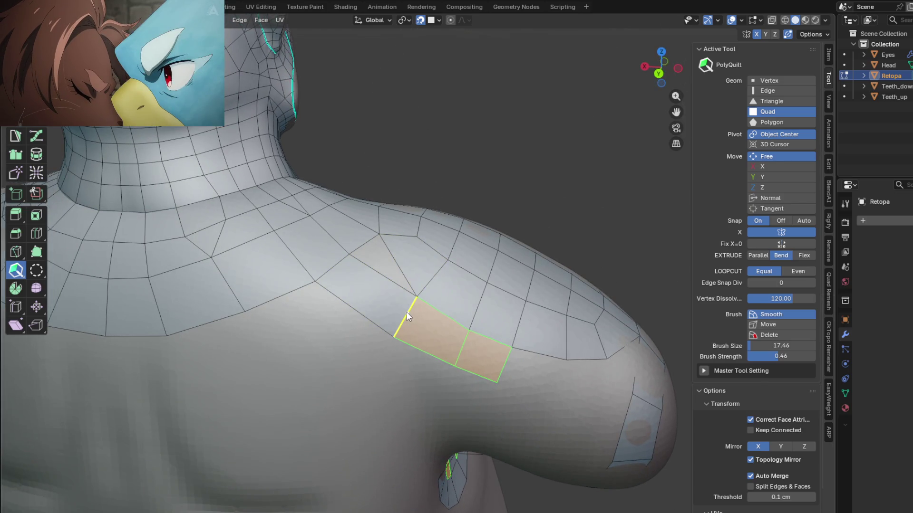
{"action": "mouse_move", "coordinate": [459, 339]}
{"action": "middle_mouse_down"}
{"action": "mouse_move", "coordinate": [496, 288]}
{"action": "mouse_move", "coordinate": [364, 300]}
{"action": "middle_mouse_up"}
{"action": "left_click", "coordinate": [364, 313]}
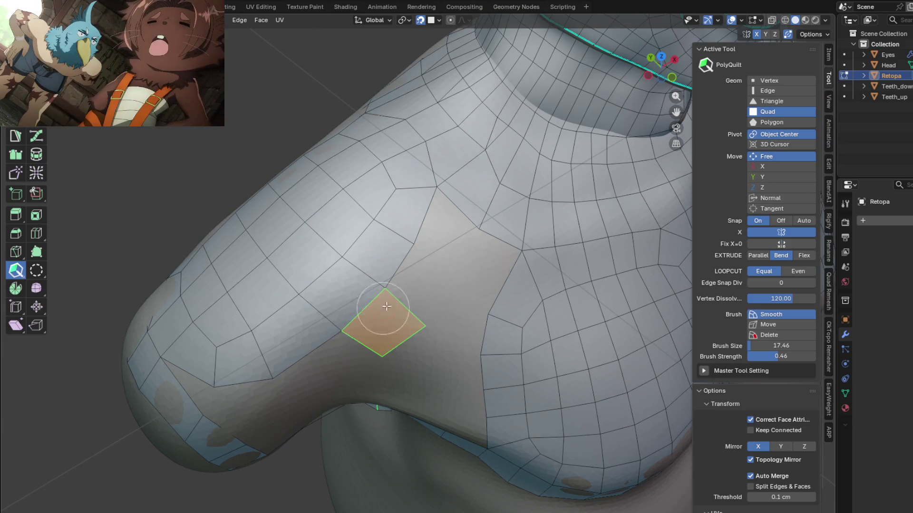
Grow the front-shoulder patch with quads above, to the side and below the first
{"action": "left_click", "coordinate": [403, 306]}
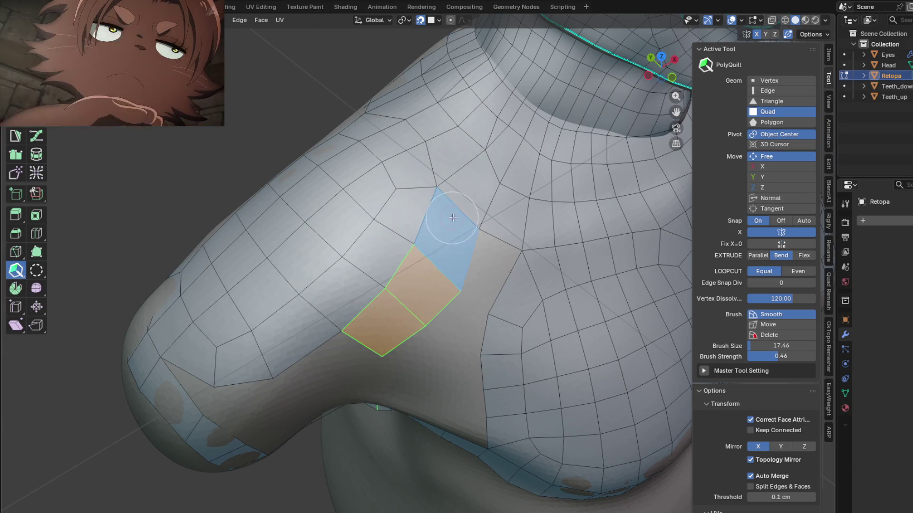
{"action": "left_click", "coordinate": [458, 213]}
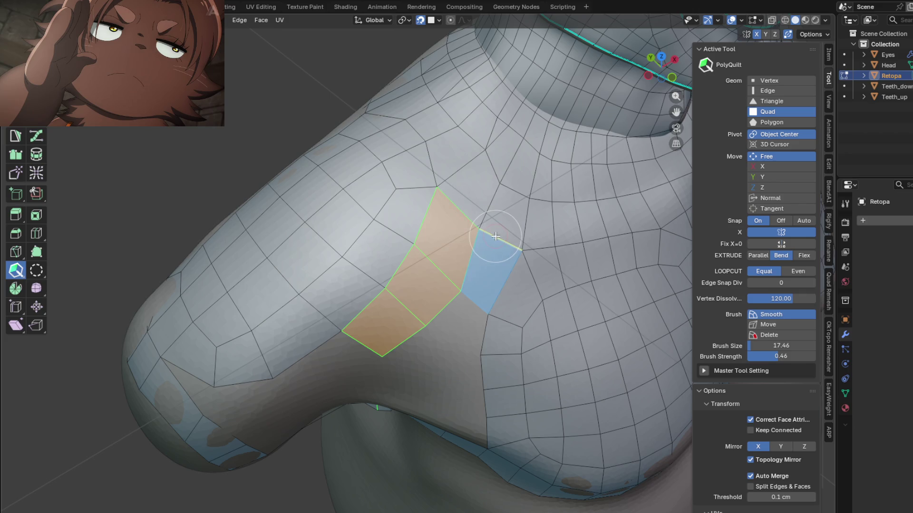
{"action": "left_click", "coordinate": [494, 236]}
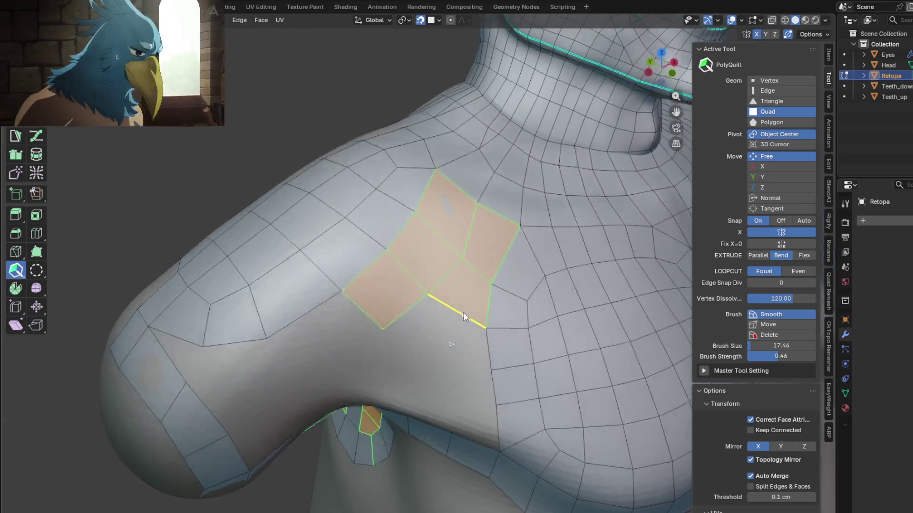
{"action": "left_click", "coordinate": [432, 329]}
{"action": "middle_click_drag", "start_coordinate": [432, 329], "coordinate": [492, 258]}
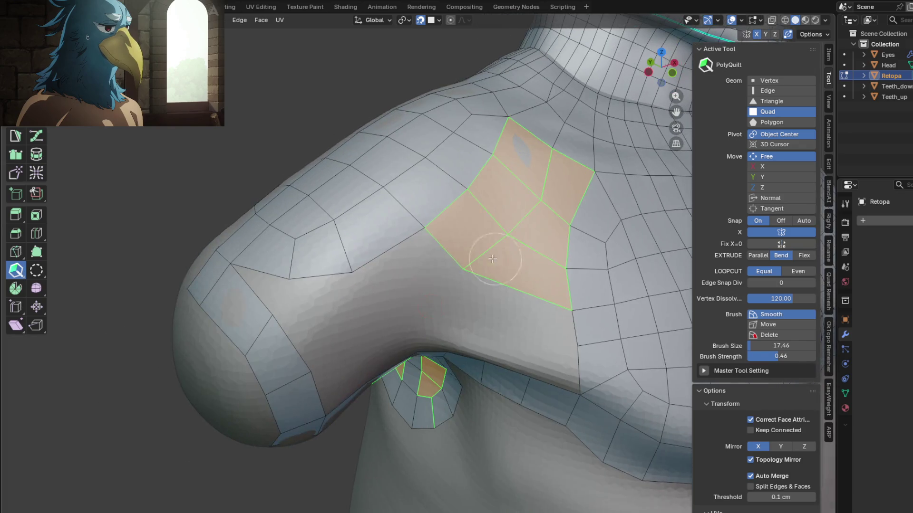
Add quads on the patch's left and lower left and extrude an edge toward the arm
{"action": "left_click", "coordinate": [384, 253]}
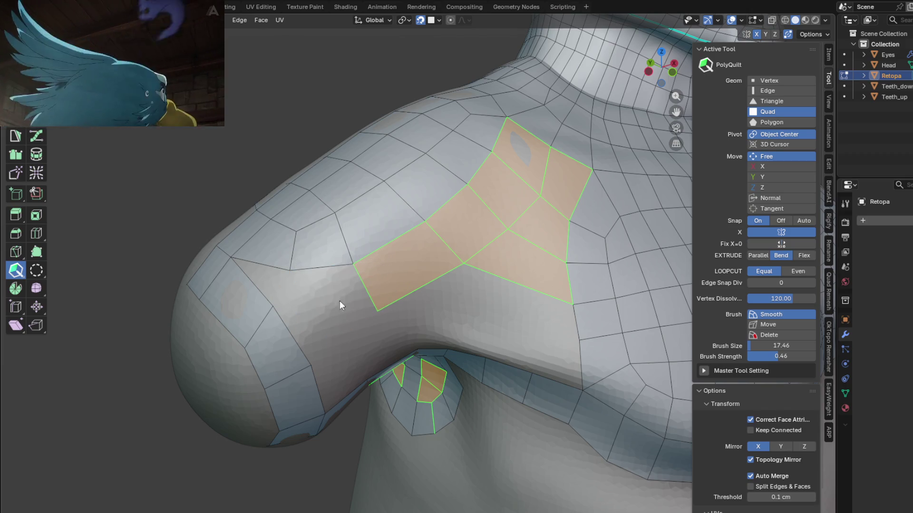
{"action": "left_click", "coordinate": [290, 331]}
{"action": "left_click_drag", "start_coordinate": [355, 298], "coordinate": [374, 307]}
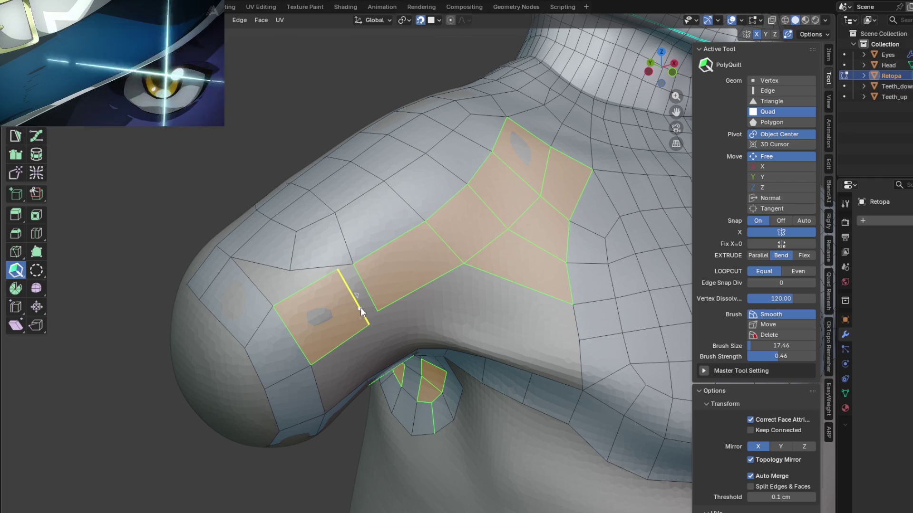
{"action": "mouse_move", "coordinate": [320, 295]}
{"action": "middle_mouse_down"}
{"action": "mouse_move", "coordinate": [335, 314]}
{"action": "mouse_move", "coordinate": [514, 308]}
{"action": "mouse_move", "coordinate": [500, 286]}
{"action": "middle_mouse_up"}
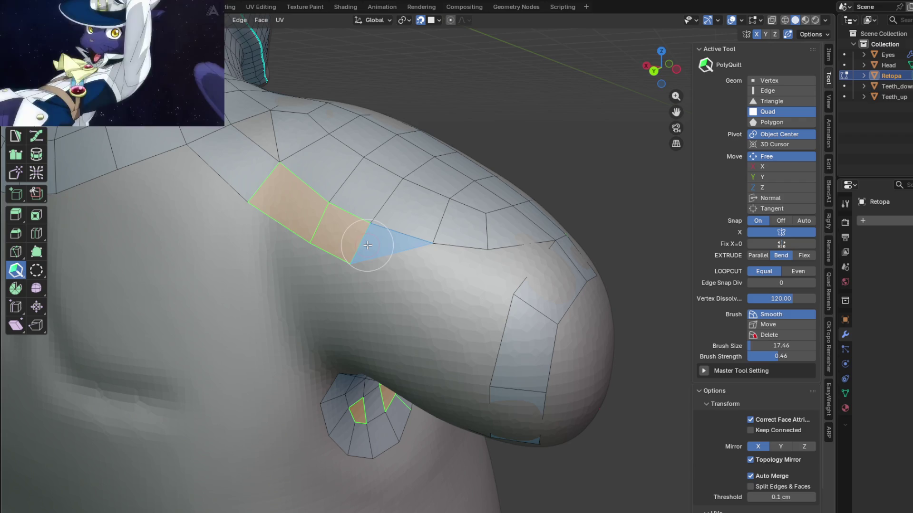
Extend the back strip with a third quad and reposition the arm strip's vertices
{"action": "left_click", "coordinate": [371, 243]}
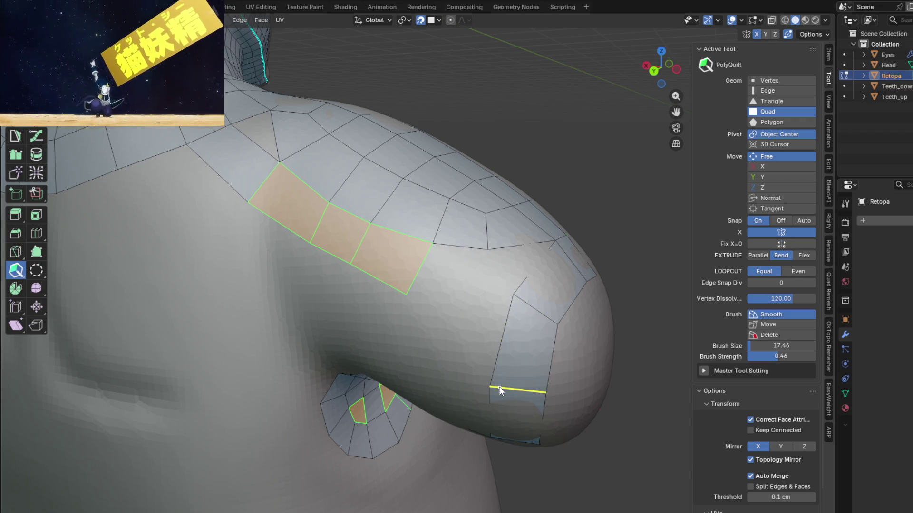
{"action": "left_click_drag", "start_coordinate": [490, 386], "coordinate": [492, 336]}
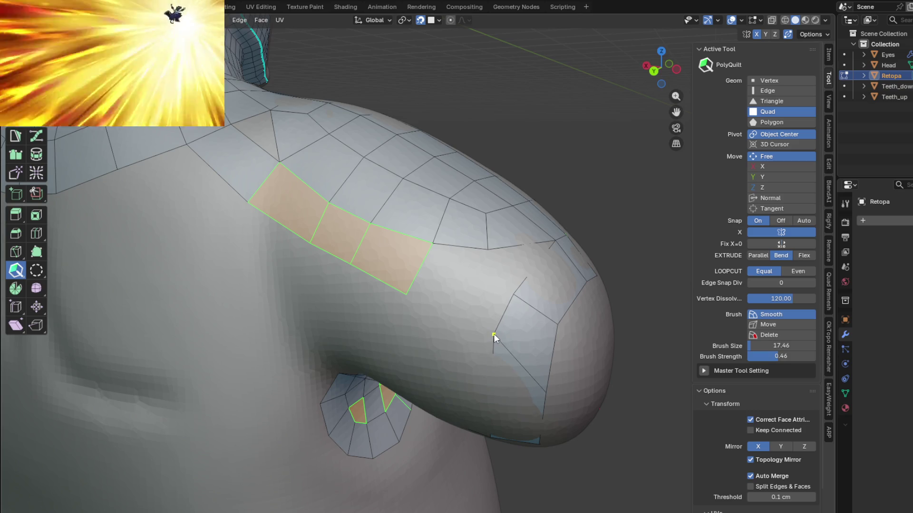
{"action": "mouse_move", "coordinate": [515, 294]}
{"action": "middle_mouse_down"}
{"action": "mouse_move", "coordinate": [496, 314]}
{"action": "mouse_move", "coordinate": [417, 333]}
{"action": "mouse_move", "coordinate": [389, 317]}
{"action": "mouse_move", "coordinate": [486, 323]}
{"action": "mouse_move", "coordinate": [501, 305]}
{"action": "middle_mouse_up"}
{"action": "left_click_drag", "start_coordinate": [473, 316], "coordinate": [448, 359]}
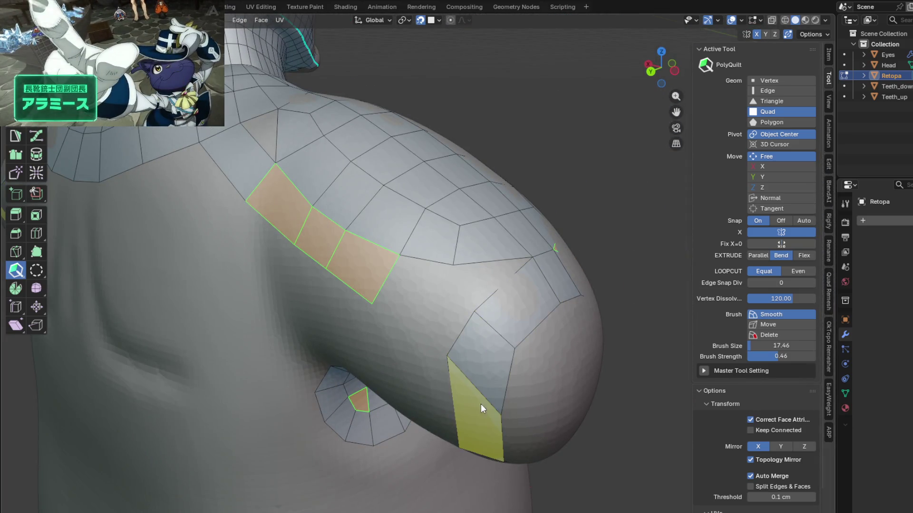
{"action": "left_click", "coordinate": [498, 410]}
{"action": "mouse_move", "coordinate": [496, 393]}
{"action": "middle_mouse_down"}
{"action": "mouse_move", "coordinate": [546, 318]}
{"action": "mouse_move", "coordinate": [544, 247]}
{"action": "middle_mouse_up"}
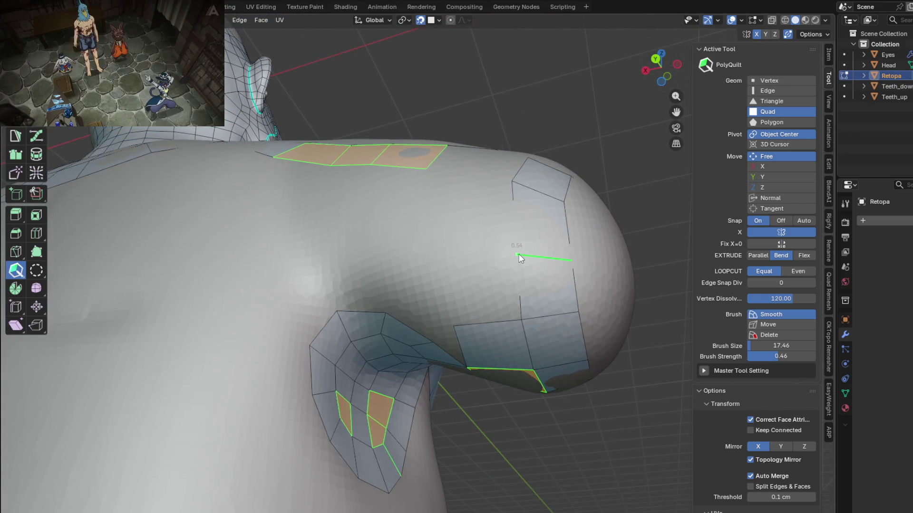
Cut an edge loop across the arm strip and fill the gap below the top face row
{"action": "left_click_drag", "start_coordinate": [520, 267], "coordinate": [519, 255]}
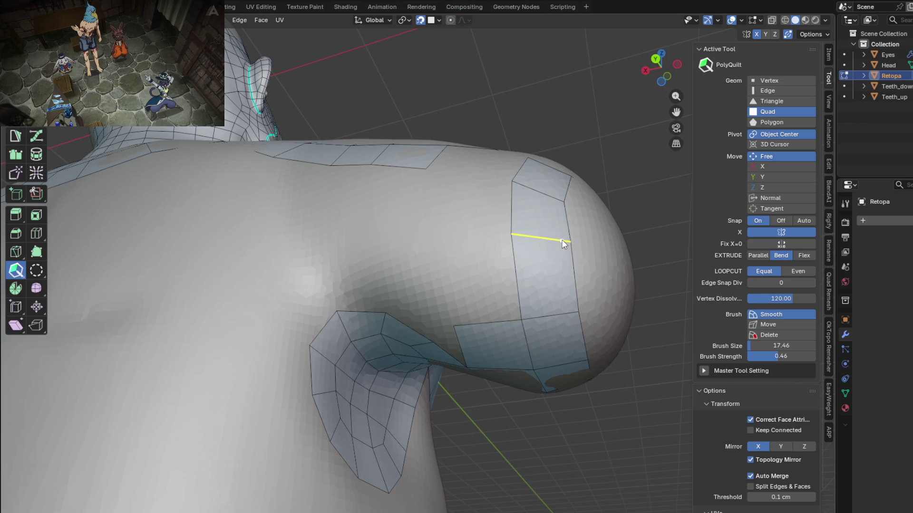
{"action": "mouse_move", "coordinate": [560, 237]}
{"action": "middle_mouse_down"}
{"action": "mouse_move", "coordinate": [540, 293]}
{"action": "mouse_move", "coordinate": [550, 254]}
{"action": "middle_mouse_up"}
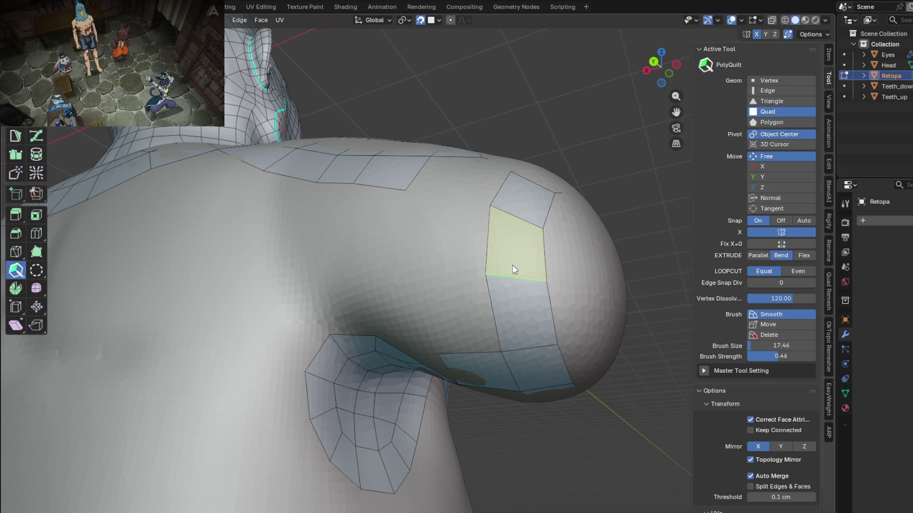
{"action": "mouse_move", "coordinate": [428, 204]}
{"action": "middle_mouse_down"}
{"action": "mouse_move", "coordinate": [440, 275]}
{"action": "mouse_move", "coordinate": [421, 271]}
{"action": "middle_mouse_up"}
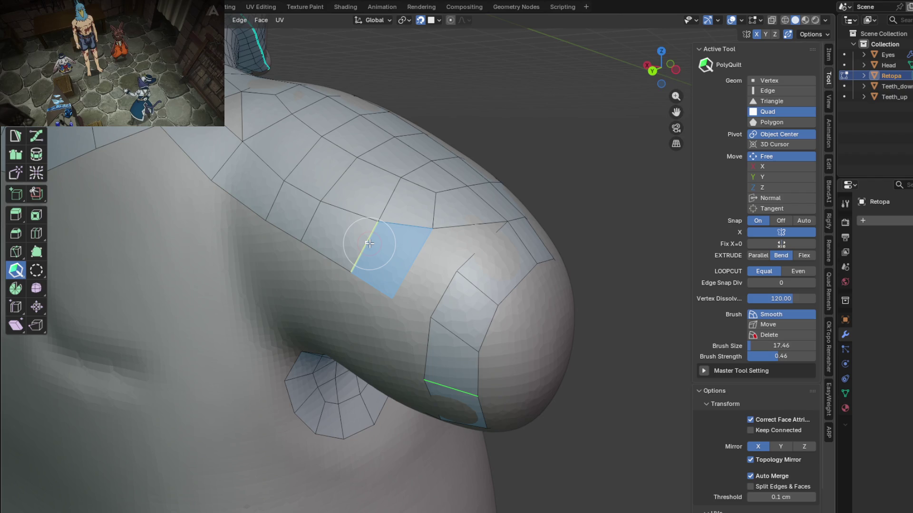
{"action": "left_click_drag", "start_coordinate": [367, 245], "coordinate": [446, 293]}
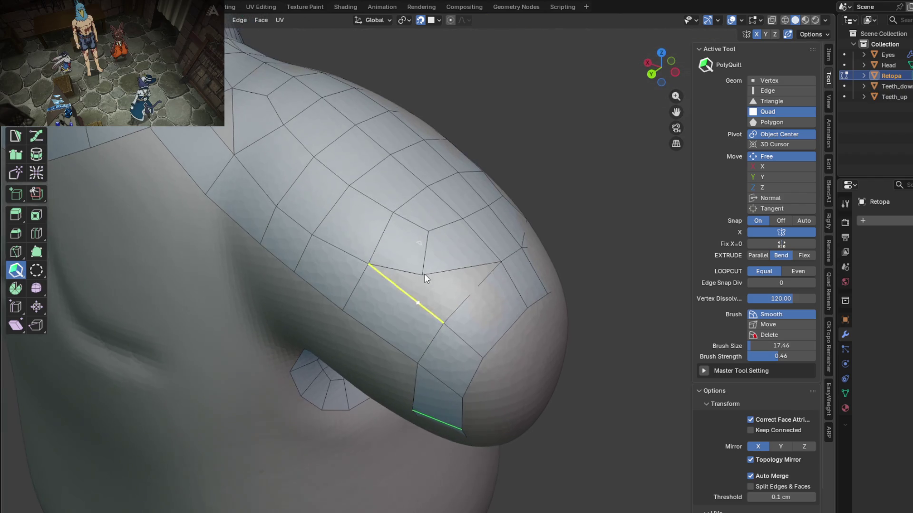
{"action": "middle_click_drag", "start_coordinate": [446, 293], "coordinate": [424, 274]}
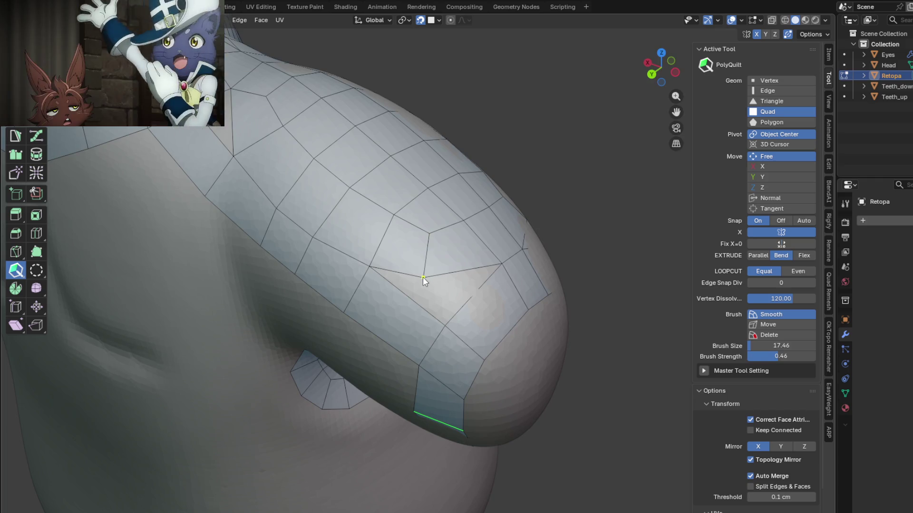
Cover the triangular gap, then delete the upper-arm triangle and its neighbouring quad
{"action": "left_click", "coordinate": [448, 323]}
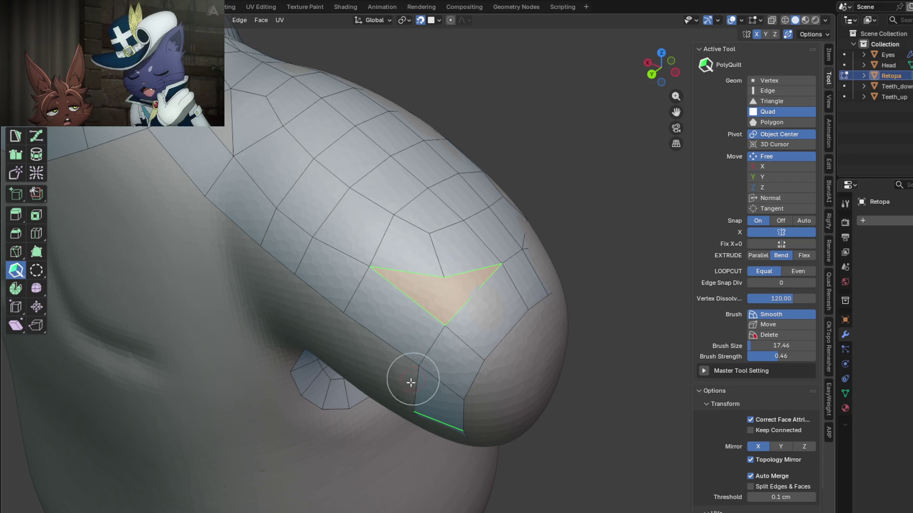
{"action": "scroll", "coordinate": [374, 325], "scroll_direction": "down", "scroll_amount": 3}
{"action": "mouse_move", "coordinate": [375, 320]}
{"action": "middle_mouse_down"}
{"action": "mouse_move", "coordinate": [384, 344]}
{"action": "mouse_move", "coordinate": [395, 341]}
{"action": "mouse_move", "coordinate": [389, 314]}
{"action": "mouse_move", "coordinate": [287, 286]}
{"action": "mouse_move", "coordinate": [268, 240]}
{"action": "middle_mouse_up"}
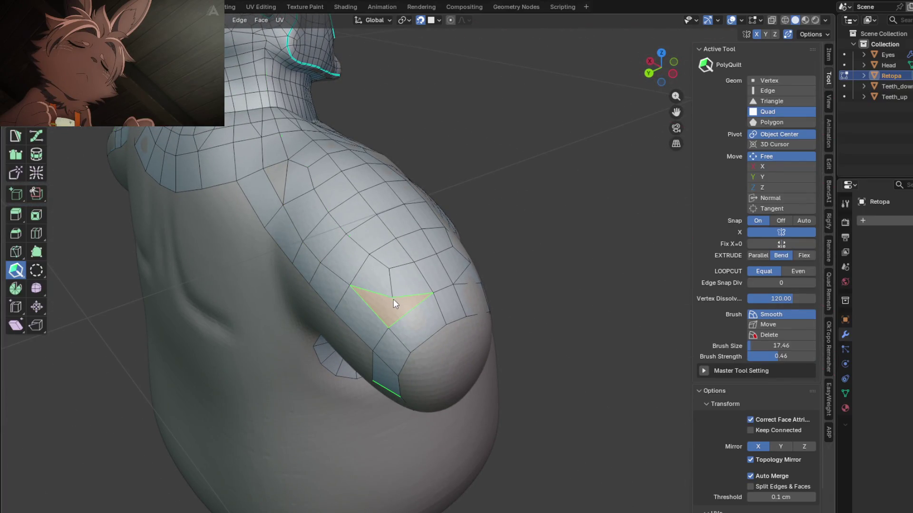
{"action": "scroll", "coordinate": [388, 328], "scroll_direction": "up", "scroll_amount": 3}
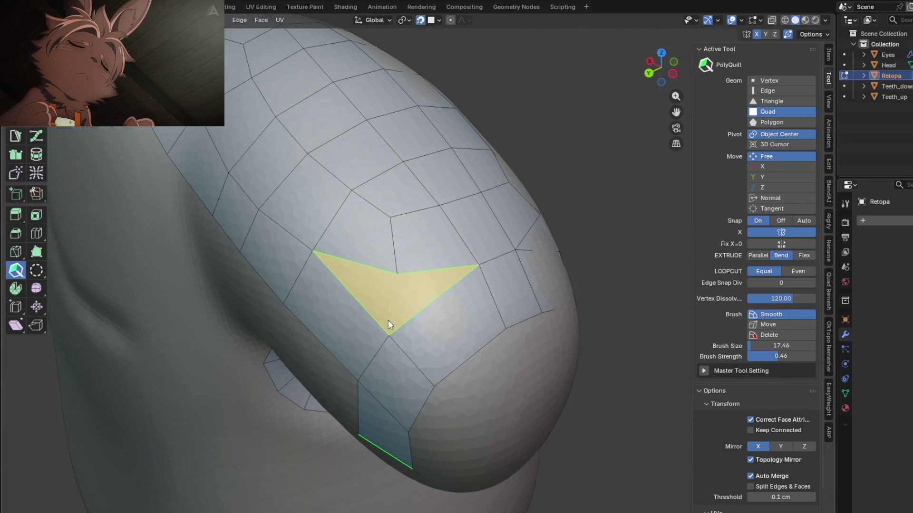
{"action": "left_click", "coordinate": [376, 288], "text": "shift"}
{"action": "left_click", "coordinate": [346, 333], "text": "shift"}
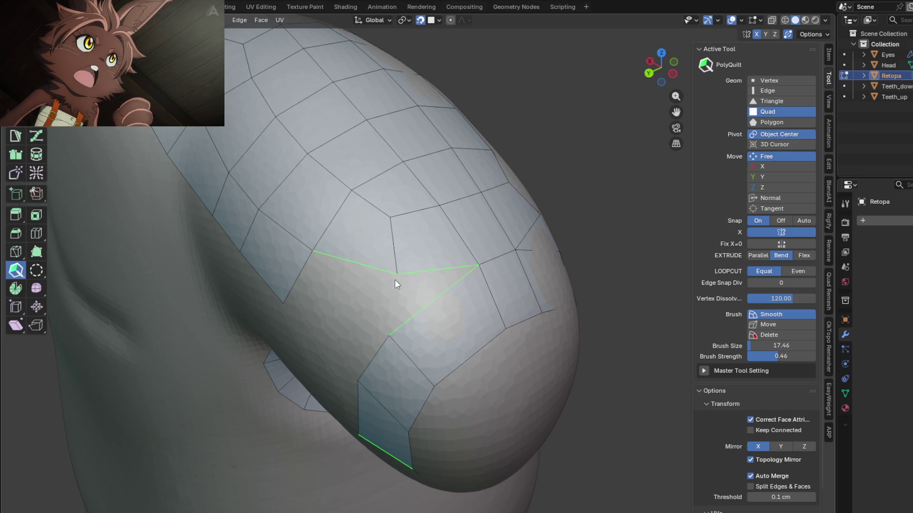
Redraw a quad into the hole, merge it closed and fill the leftover triangles on arm and chest
{"action": "left_click_drag", "start_coordinate": [320, 278], "coordinate": [335, 342]}
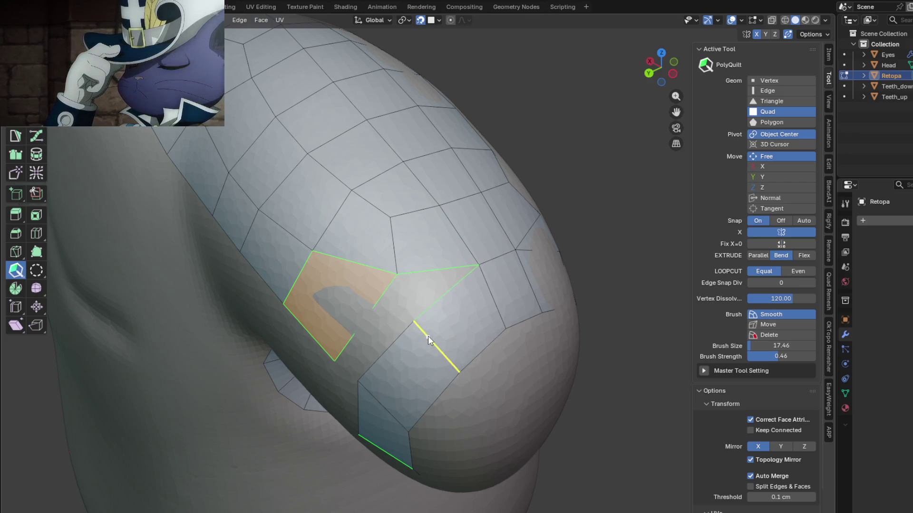
{"action": "mouse_move", "coordinate": [386, 349]}
{"action": "left_mouse_down"}
{"action": "mouse_move", "coordinate": [377, 306]}
{"action": "mouse_move", "coordinate": [384, 341]}
{"action": "left_mouse_up"}
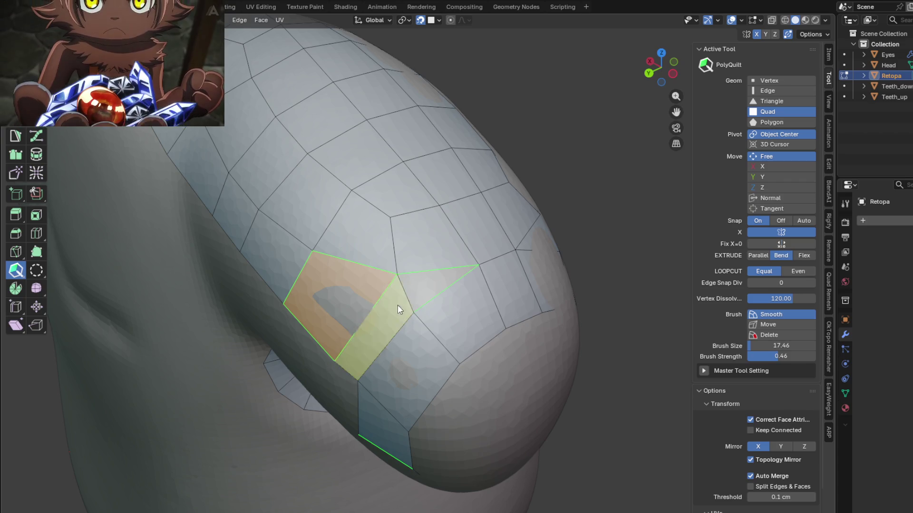
{"action": "left_click", "coordinate": [390, 279]}
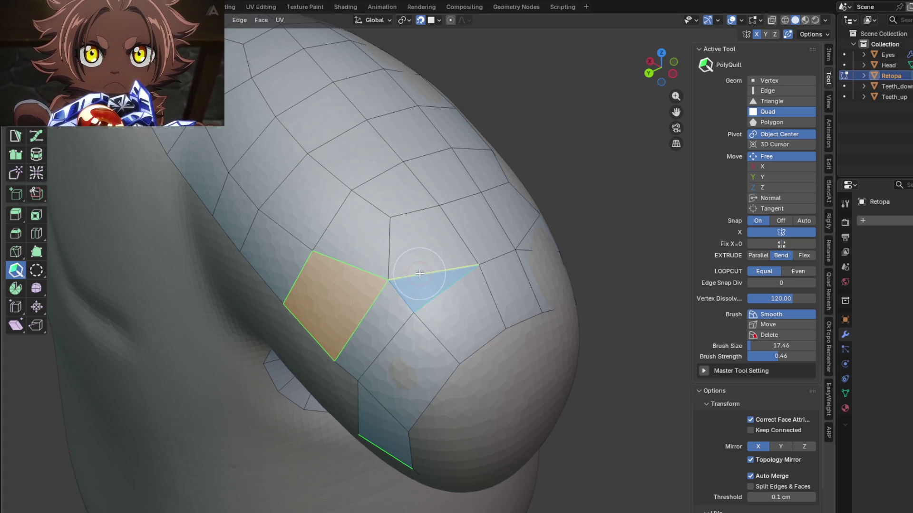
{"action": "scroll", "coordinate": [391, 271], "scroll_direction": "down", "scroll_amount": 2}
{"action": "scroll", "coordinate": [391, 269], "scroll_direction": "down", "scroll_amount": 2}
{"action": "middle_click_drag", "start_coordinate": [391, 269], "coordinate": [378, 256]}
{"action": "left_click", "coordinate": [372, 253]}
{"action": "middle_click_drag", "start_coordinate": [488, 322], "coordinate": [370, 321]}
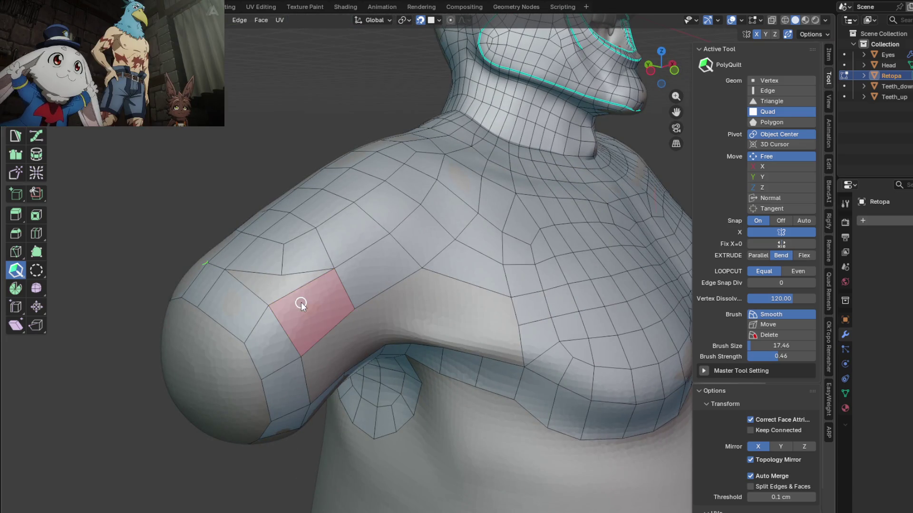
Create and shape a quad in the armpit gap, add an edge beside it, and orbit out to the torso
{"action": "left_click", "coordinate": [328, 292]}
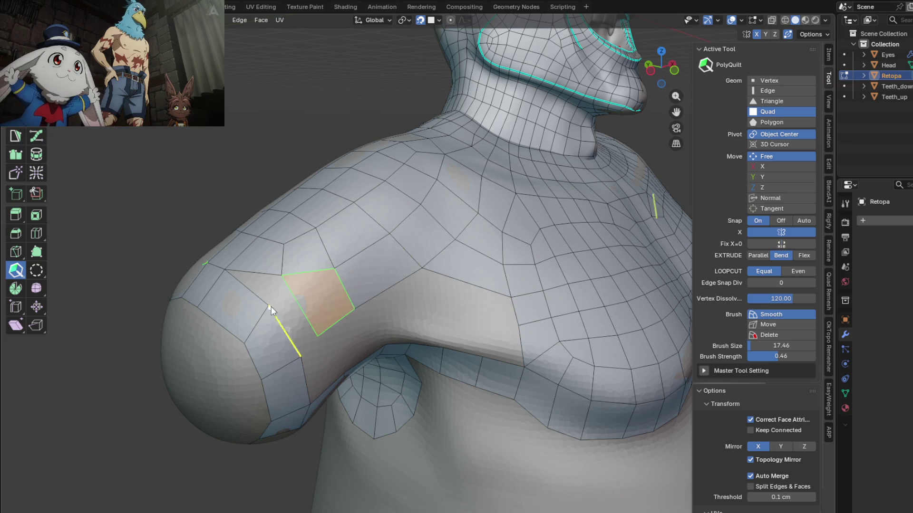
{"action": "middle_click_drag", "start_coordinate": [328, 300], "coordinate": [314, 314]}
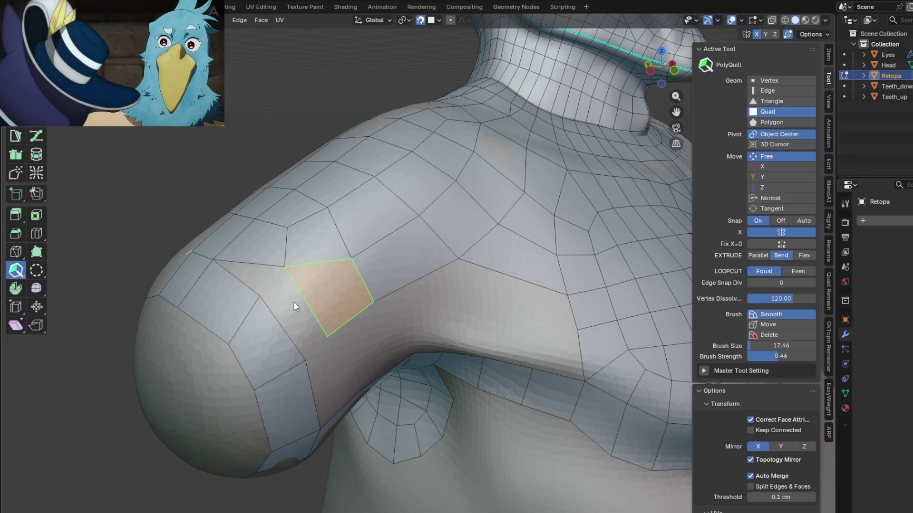
{"action": "left_click_drag", "start_coordinate": [301, 295], "coordinate": [286, 327]}
{"action": "middle_click_drag", "start_coordinate": [286, 329], "coordinate": [308, 307]}
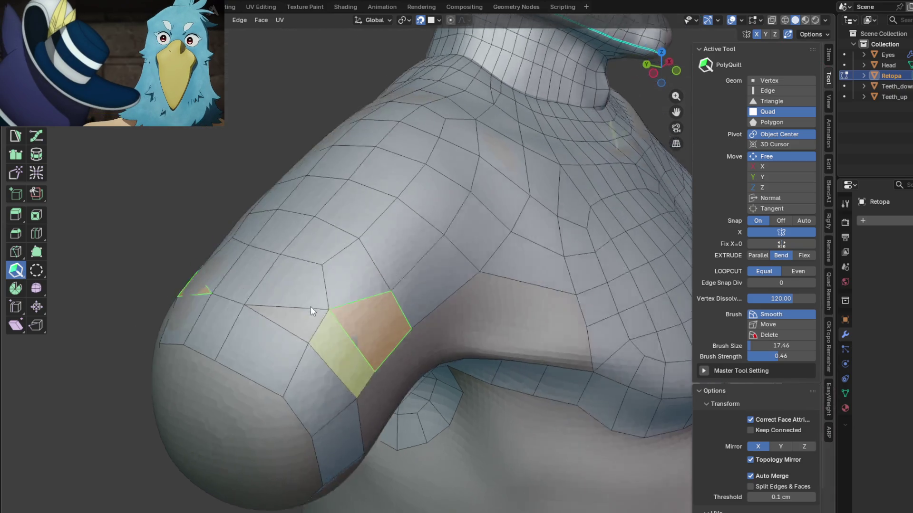
{"action": "scroll", "coordinate": [298, 318], "scroll_direction": "down", "scroll_amount": 4}
{"action": "mouse_move", "coordinate": [396, 353]}
{"action": "middle_mouse_down"}
{"action": "mouse_move", "coordinate": [328, 367]}
{"action": "mouse_move", "coordinate": [264, 330]}
{"action": "mouse_move", "coordinate": [259, 360]}
{"action": "mouse_move", "coordinate": [345, 364]}
{"action": "mouse_move", "coordinate": [352, 378]}
{"action": "mouse_move", "coordinate": [398, 370]}
{"action": "mouse_move", "coordinate": [356, 381]}
{"action": "mouse_move", "coordinate": [335, 371]}
{"action": "mouse_move", "coordinate": [378, 357]}
{"action": "mouse_move", "coordinate": [381, 316]}
{"action": "mouse_move", "coordinate": [313, 276]}
{"action": "mouse_move", "coordinate": [392, 306]}
{"action": "mouse_move", "coordinate": [418, 300]}
{"action": "mouse_move", "coordinate": [424, 339]}
{"action": "mouse_move", "coordinate": [442, 337]}
{"action": "mouse_move", "coordinate": [480, 303]}
{"action": "mouse_move", "coordinate": [482, 320]}
{"action": "mouse_move", "coordinate": [514, 317]}
{"action": "middle_mouse_up"}
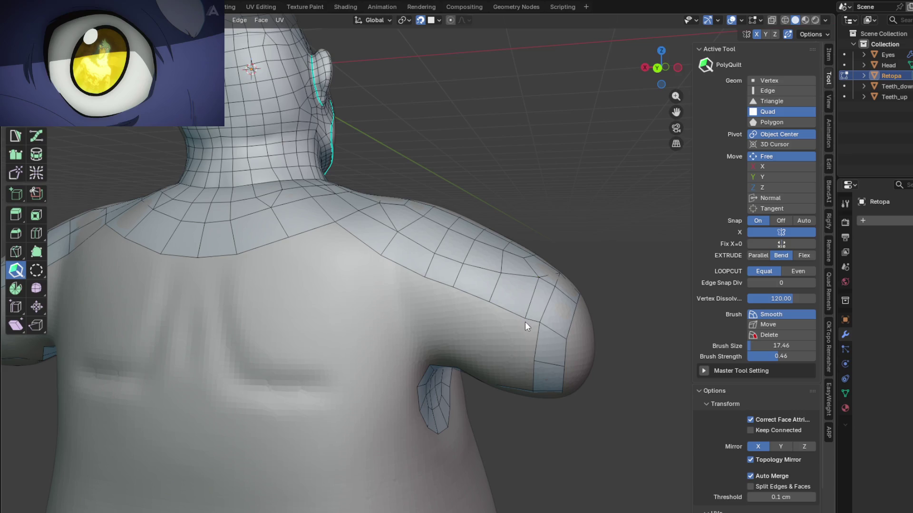
Orbit around the shoulder to face the back of the model
{"action": "mouse_move", "coordinate": [519, 312]}
{"action": "middle_mouse_down"}
{"action": "mouse_move", "coordinate": [461, 324]}
{"action": "mouse_move", "coordinate": [432, 301]}
{"action": "middle_mouse_up"}
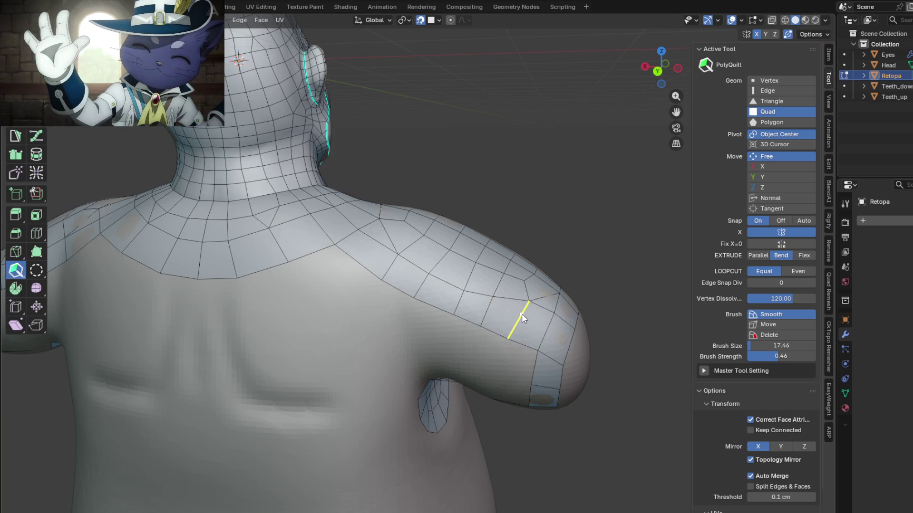
{"action": "mouse_move", "coordinate": [405, 329]}
{"action": "middle_mouse_down"}
{"action": "mouse_move", "coordinate": [402, 352]}
{"action": "mouse_move", "coordinate": [386, 324]}
{"action": "middle_mouse_up"}
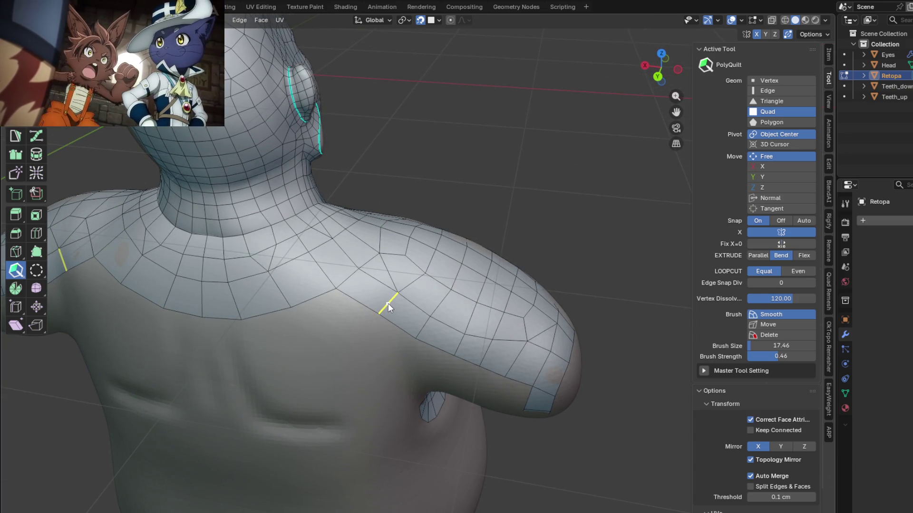
{"action": "mouse_move", "coordinate": [418, 326]}
{"action": "middle_mouse_down"}
{"action": "mouse_move", "coordinate": [436, 332]}
{"action": "mouse_move", "coordinate": [460, 300]}
{"action": "mouse_move", "coordinate": [453, 337]}
{"action": "mouse_move", "coordinate": [468, 336]}
{"action": "mouse_move", "coordinate": [470, 313]}
{"action": "mouse_move", "coordinate": [393, 310]}
{"action": "middle_mouse_up"}
Click out a strip of quads across the upper back from the neck toward the shoulder
{"action": "left_click", "coordinate": [391, 282]}
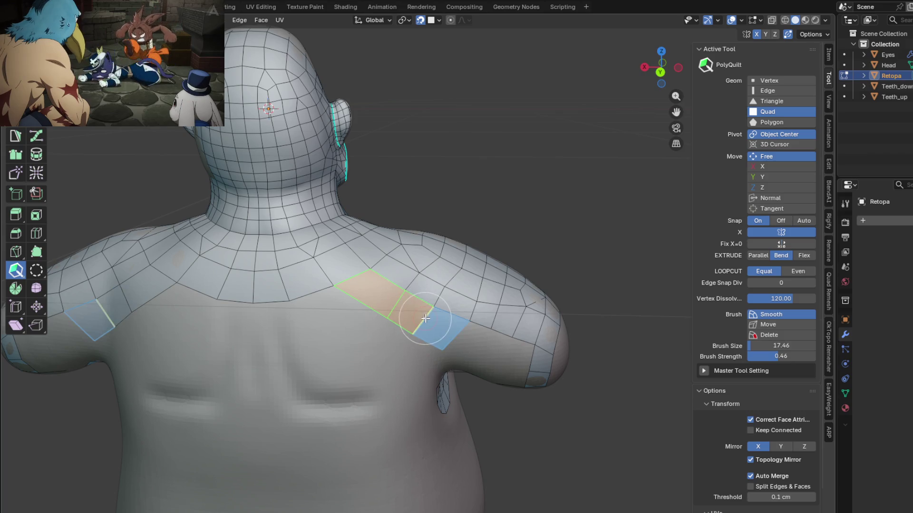
{"action": "left_click", "coordinate": [425, 319]}
{"action": "left_click", "coordinate": [457, 332]}
{"action": "middle_click_drag", "start_coordinate": [471, 328], "coordinate": [493, 314]}
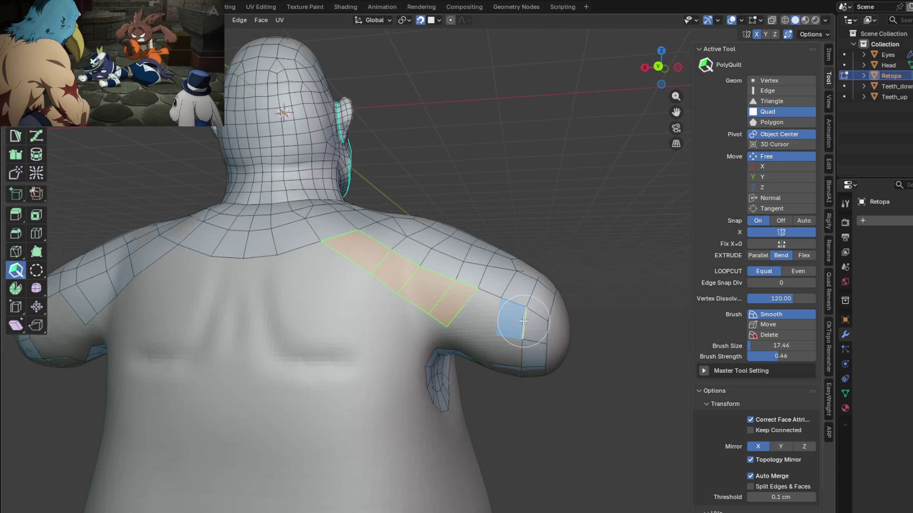
{"action": "left_click", "coordinate": [499, 320]}
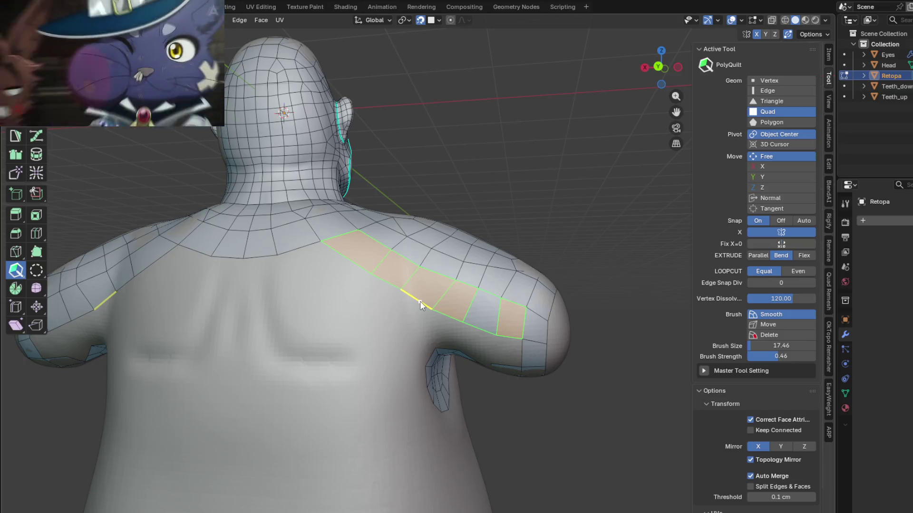
{"action": "mouse_move", "coordinate": [423, 302]}
{"action": "middle_mouse_down"}
{"action": "mouse_move", "coordinate": [359, 277]}
{"action": "mouse_move", "coordinate": [279, 225]}
{"action": "middle_mouse_up"}
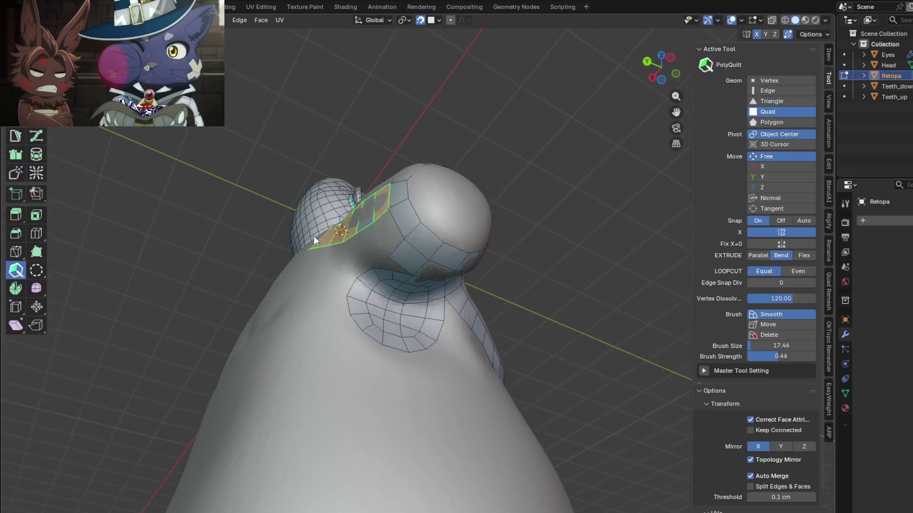
{"action": "scroll", "coordinate": [279, 229], "scroll_direction": "up", "scroll_amount": 3}
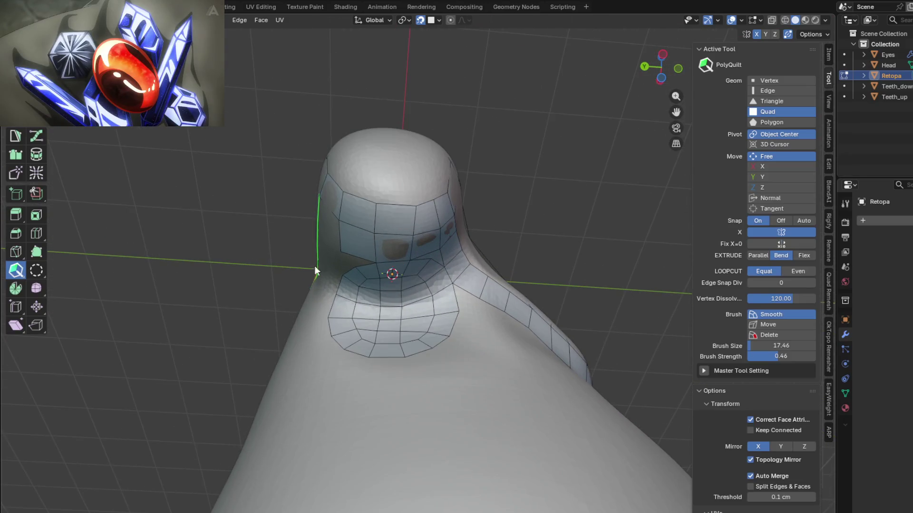
Add two quads to the strip beside the neck, then view the neck base from below
{"action": "mouse_move", "coordinate": [483, 316]}
{"action": "middle_mouse_down"}
{"action": "mouse_move", "coordinate": [533, 275]}
{"action": "mouse_move", "coordinate": [500, 277]}
{"action": "middle_mouse_up"}
{"action": "left_click", "coordinate": [537, 251]}
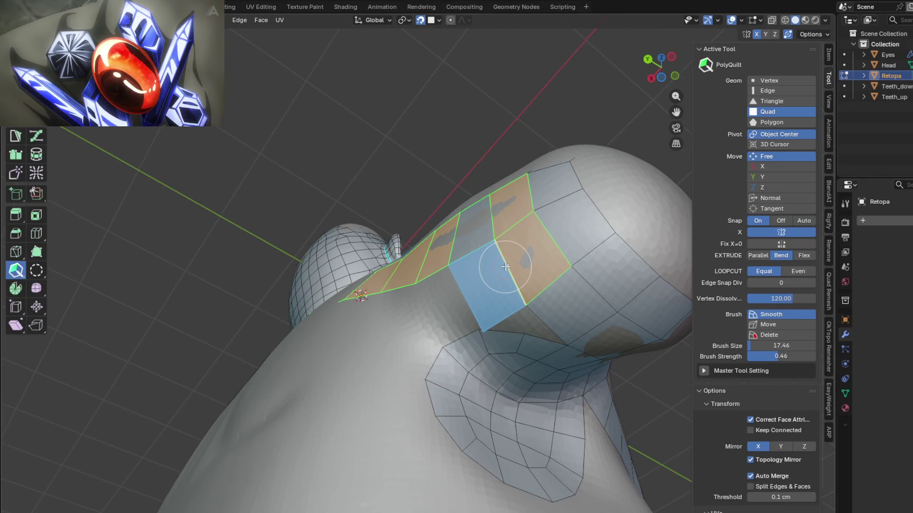
{"action": "left_click", "coordinate": [507, 266]}
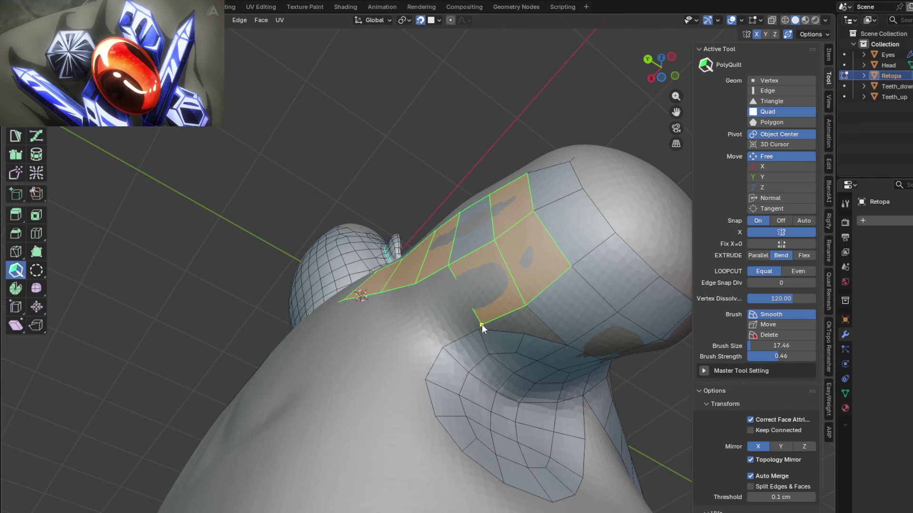
{"action": "mouse_move", "coordinate": [481, 325]}
{"action": "middle_mouse_down"}
{"action": "mouse_move", "coordinate": [471, 272]}
{"action": "mouse_move", "coordinate": [448, 273]}
{"action": "middle_mouse_up"}
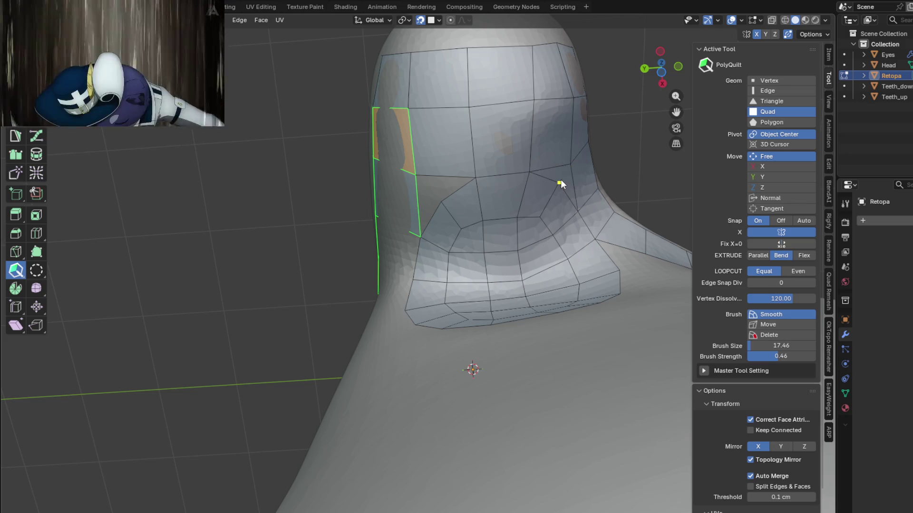
{"action": "middle_click_drag", "start_coordinate": [561, 184], "coordinate": [480, 187]}
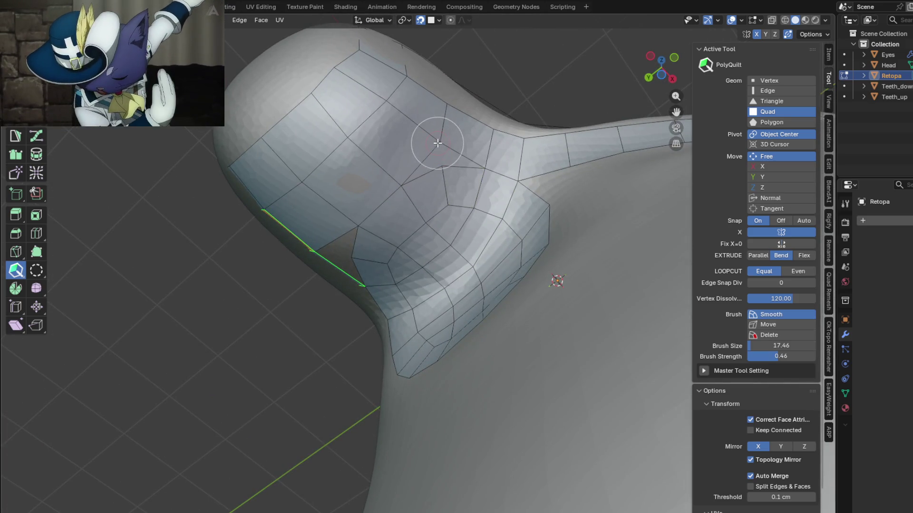
{"action": "scroll", "coordinate": [443, 147], "scroll_direction": "up", "scroll_amount": 3}
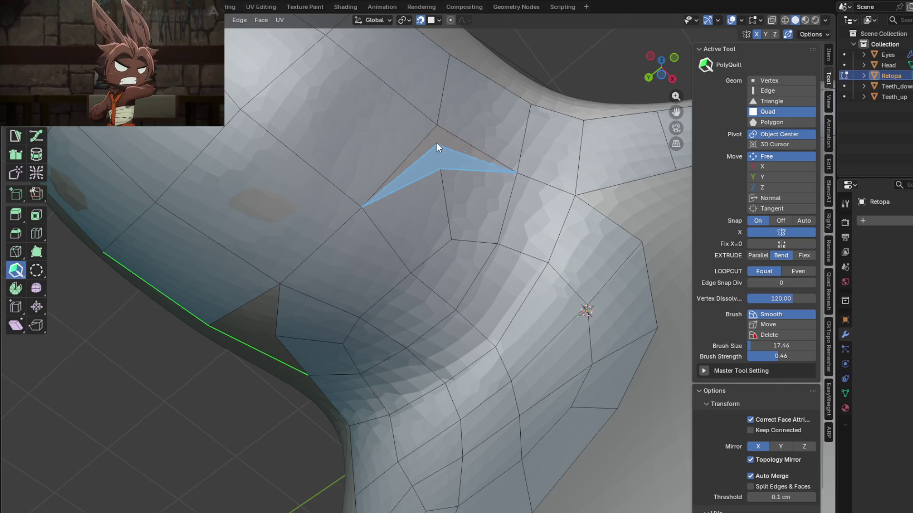
Dissolve the neck-base triangle into a quad, extend a face and remove the stray edge
{"action": "left_click", "coordinate": [440, 149]}
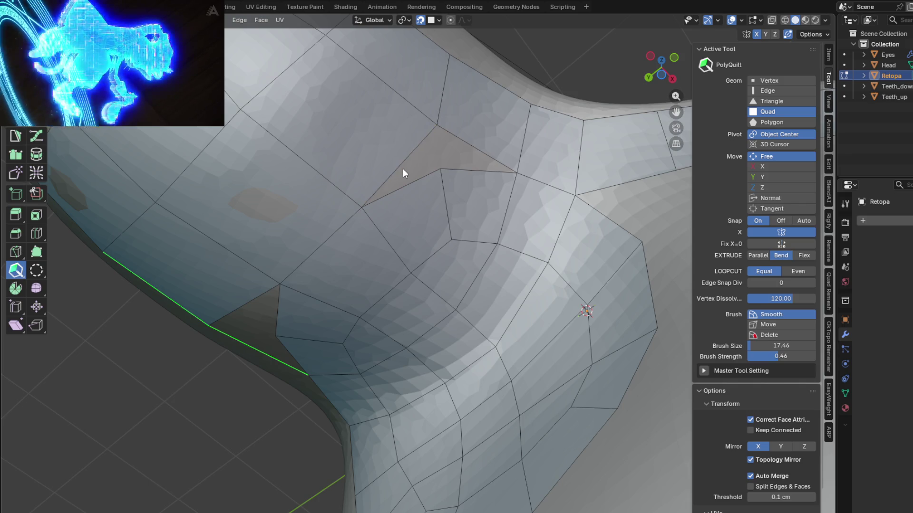
{"action": "mouse_move", "coordinate": [402, 168]}
{"action": "left_mouse_down"}
{"action": "mouse_move", "coordinate": [419, 170]}
{"action": "mouse_move", "coordinate": [413, 180]}
{"action": "left_mouse_up"}
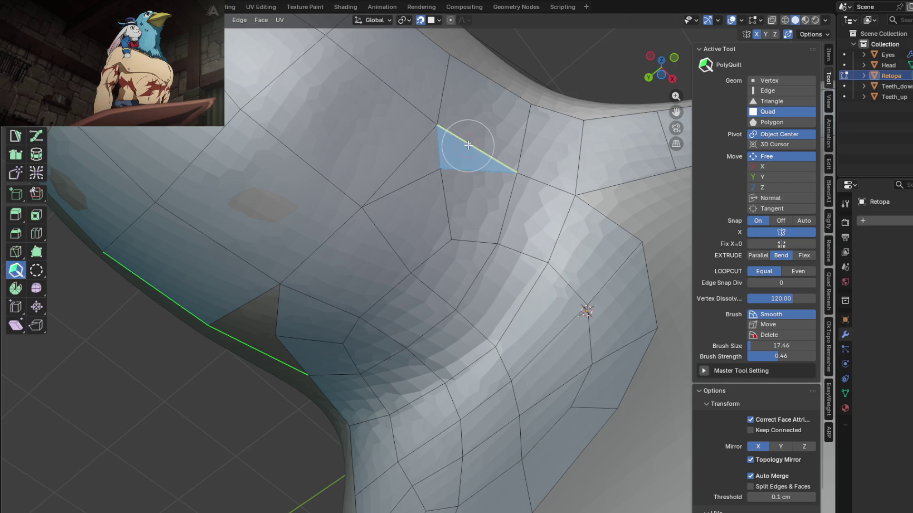
{"action": "mouse_move", "coordinate": [400, 219]}
{"action": "middle_mouse_down"}
{"action": "mouse_move", "coordinate": [437, 260]}
{"action": "mouse_move", "coordinate": [484, 228]}
{"action": "mouse_move", "coordinate": [527, 242]}
{"action": "middle_mouse_up"}
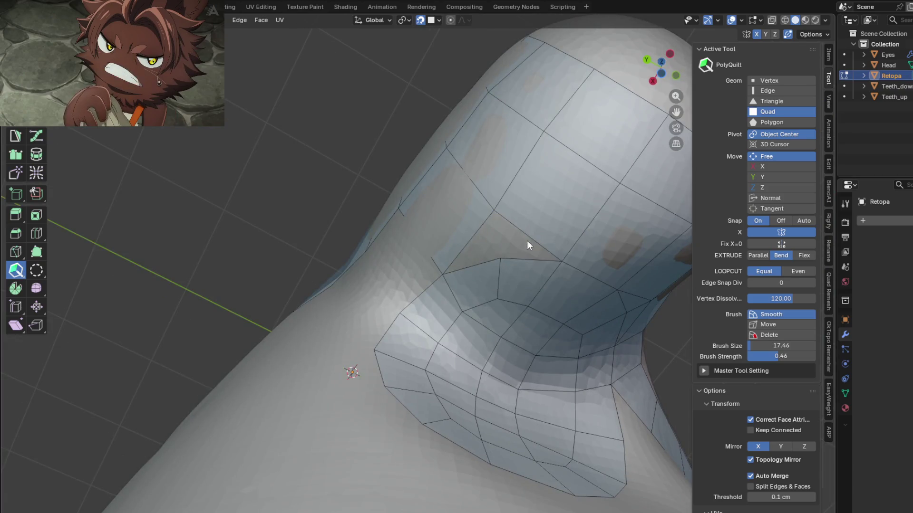
{"action": "left_click", "coordinate": [525, 236]}
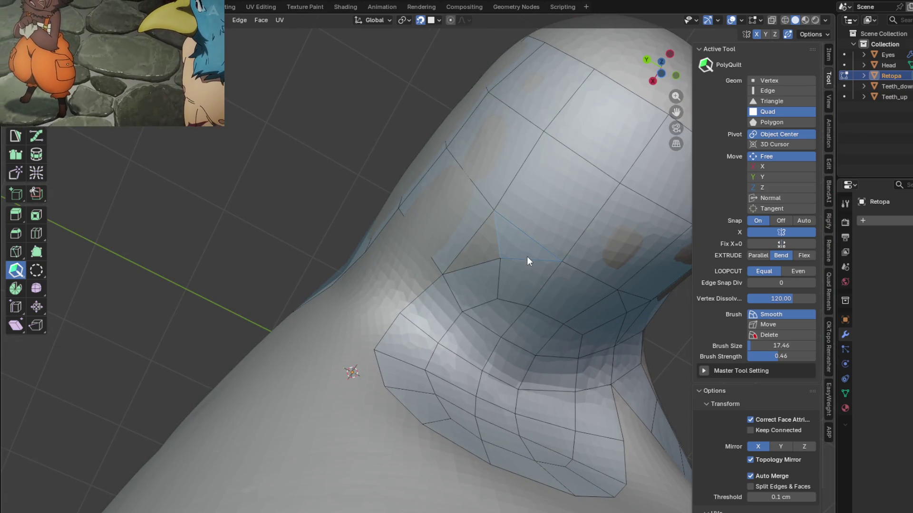
Fill the remaining neck-base gaps with new faces and extend a quad downward
{"action": "left_click", "coordinate": [527, 261]}
{"action": "left_click", "coordinate": [389, 169]}
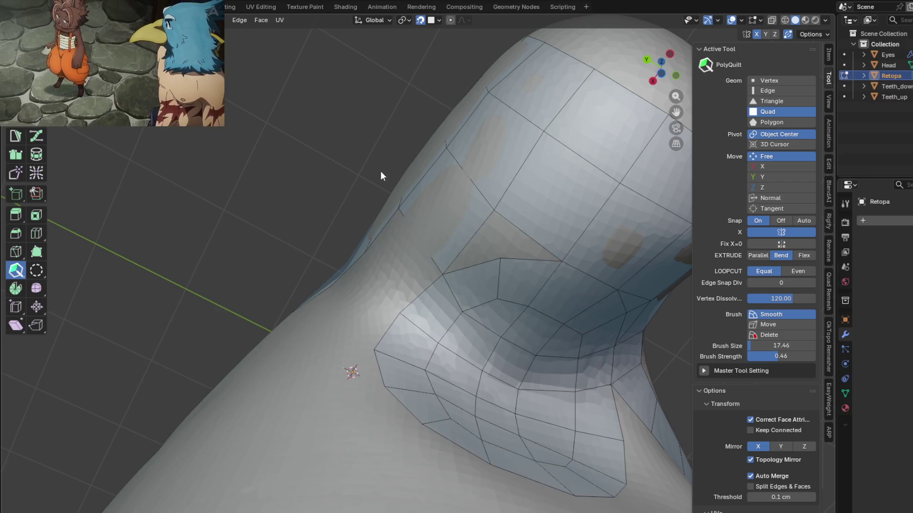
{"action": "scroll", "coordinate": [512, 255], "scroll_direction": "up", "scroll_amount": 2}
{"action": "scroll", "coordinate": [511, 251], "scroll_direction": "down", "scroll_amount": 1}
{"action": "left_click_drag", "start_coordinate": [546, 221], "coordinate": [534, 264]}
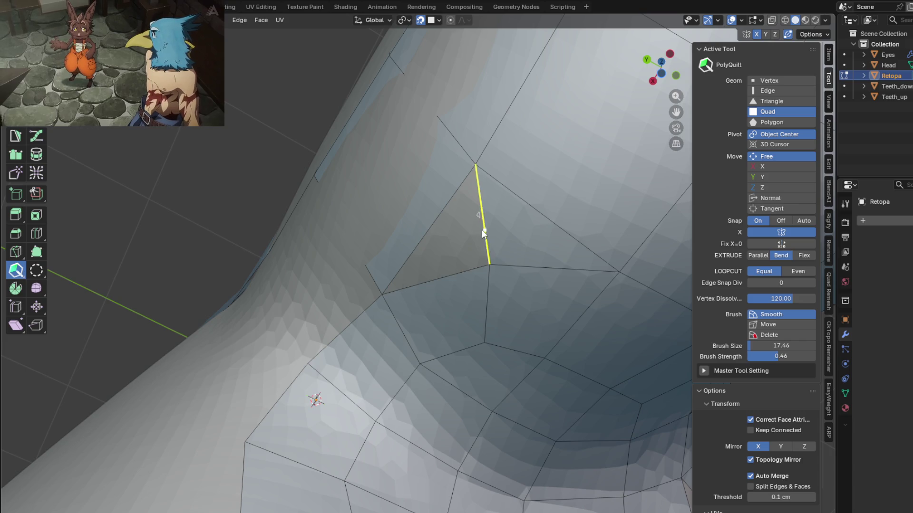
{"action": "middle_click_drag", "start_coordinate": [483, 228], "coordinate": [524, 249]}
{"action": "middle_click_drag", "start_coordinate": [528, 270], "coordinate": [553, 375]}
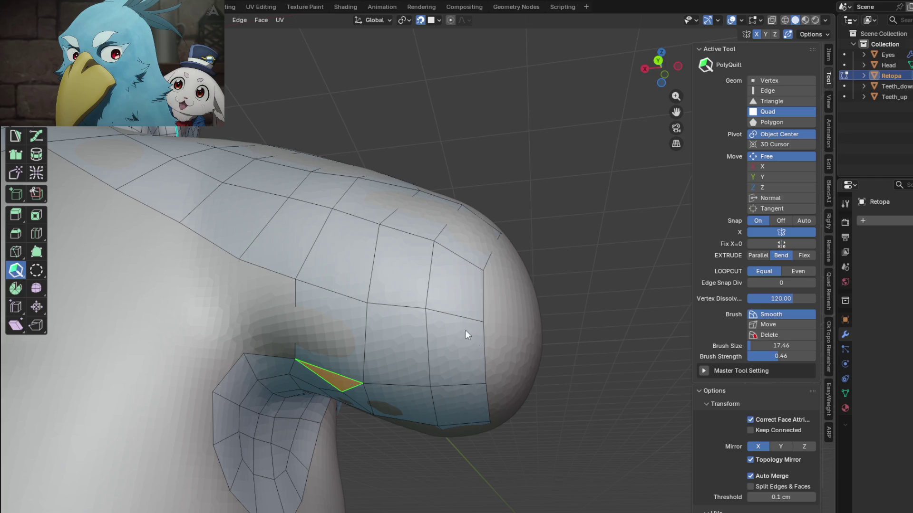
Add an edge loop around the shoulder
{"action": "mouse_move", "coordinate": [434, 311]}
{"action": "middle_mouse_down"}
{"action": "mouse_move", "coordinate": [427, 366]}
{"action": "mouse_move", "coordinate": [387, 288]}
{"action": "mouse_move", "coordinate": [355, 258]}
{"action": "mouse_move", "coordinate": [376, 261]}
{"action": "middle_mouse_up"}
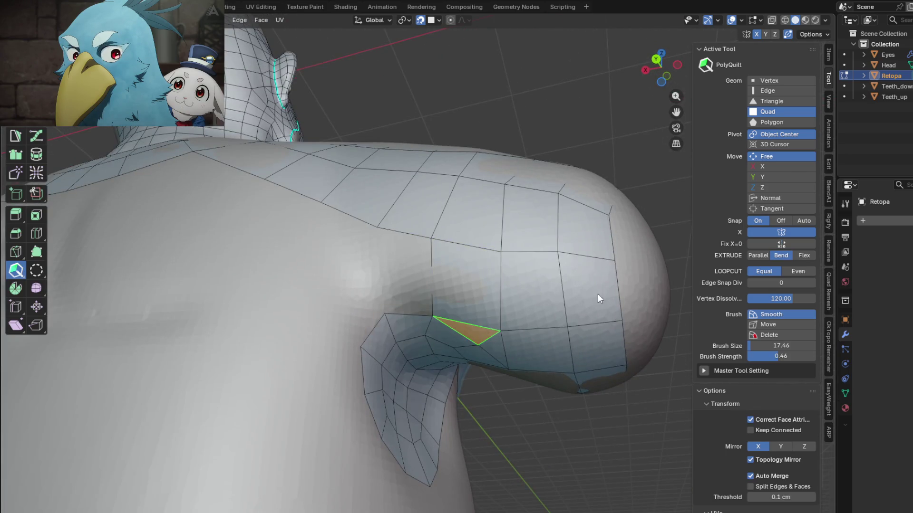
{"action": "left_click_drag", "start_coordinate": [602, 295], "coordinate": [560, 291]}
{"action": "left_click", "coordinate": [561, 291]}
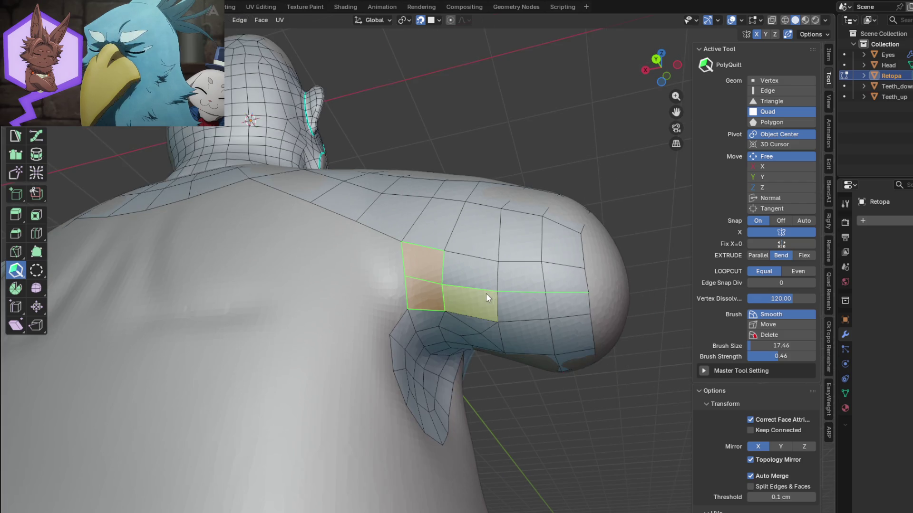
Extend the quad strip from the armpit across the upper back toward the shoulder blade
{"action": "middle_click_drag", "start_coordinate": [501, 290], "coordinate": [462, 310]}
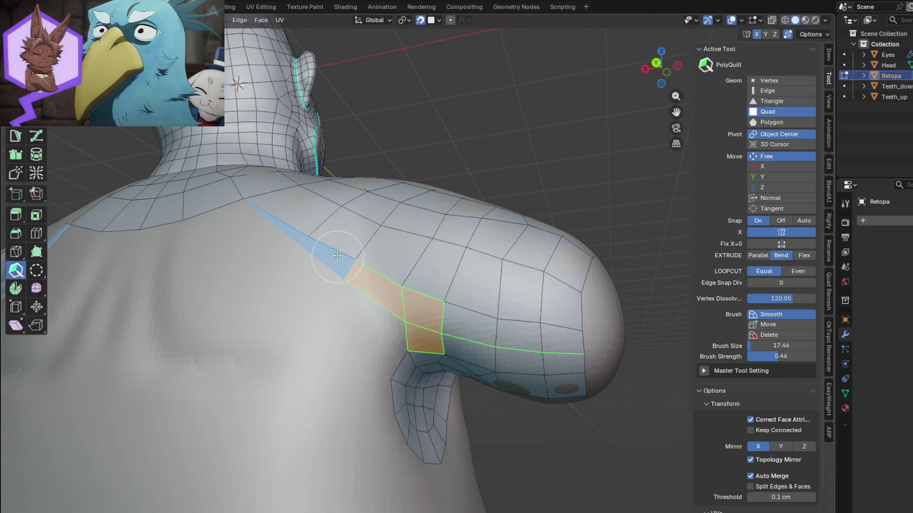
{"action": "middle_click_drag", "start_coordinate": [337, 257], "coordinate": [341, 297]}
{"action": "middle_click_drag", "start_coordinate": [330, 259], "coordinate": [333, 302]}
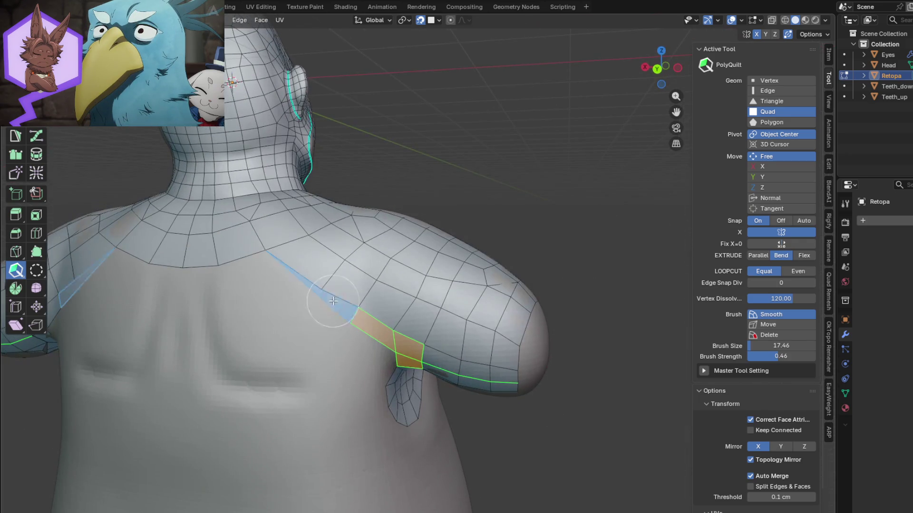
{"action": "left_click", "coordinate": [333, 302]}
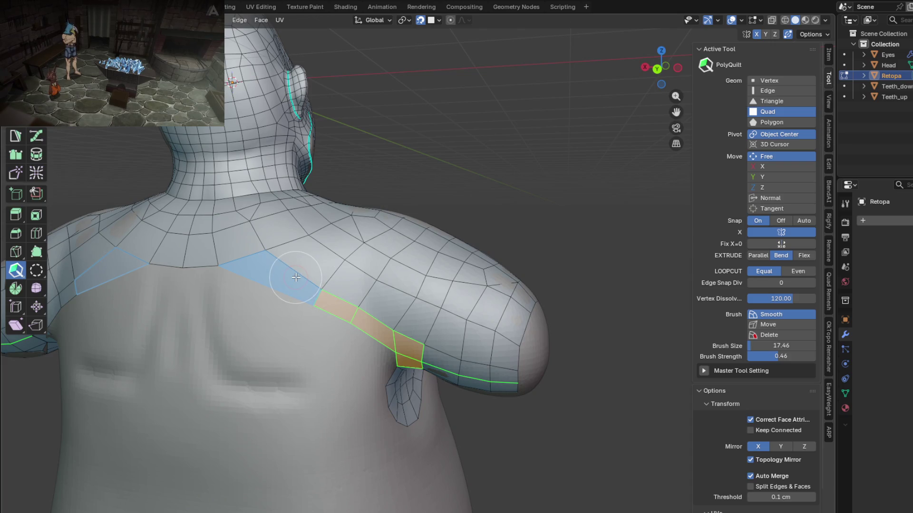
{"action": "left_click", "coordinate": [296, 278]}
{"action": "middle_click_drag", "start_coordinate": [296, 278], "coordinate": [282, 319]}
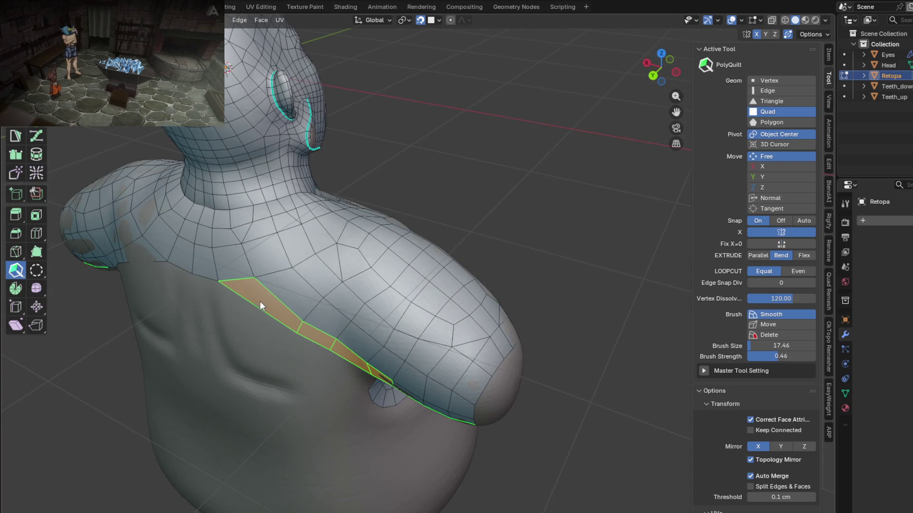
{"action": "left_click_drag", "start_coordinate": [259, 301], "coordinate": [268, 312]}
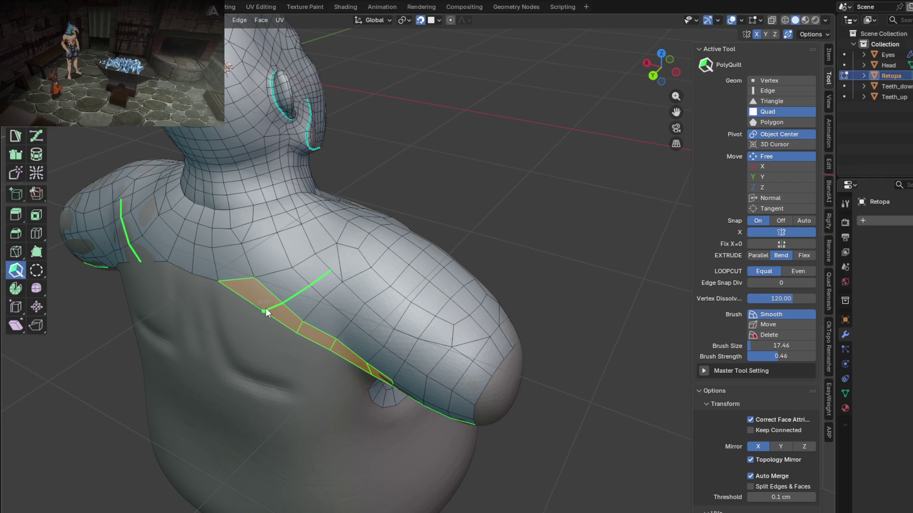
{"action": "middle_click_drag", "start_coordinate": [267, 313], "coordinate": [348, 254]}
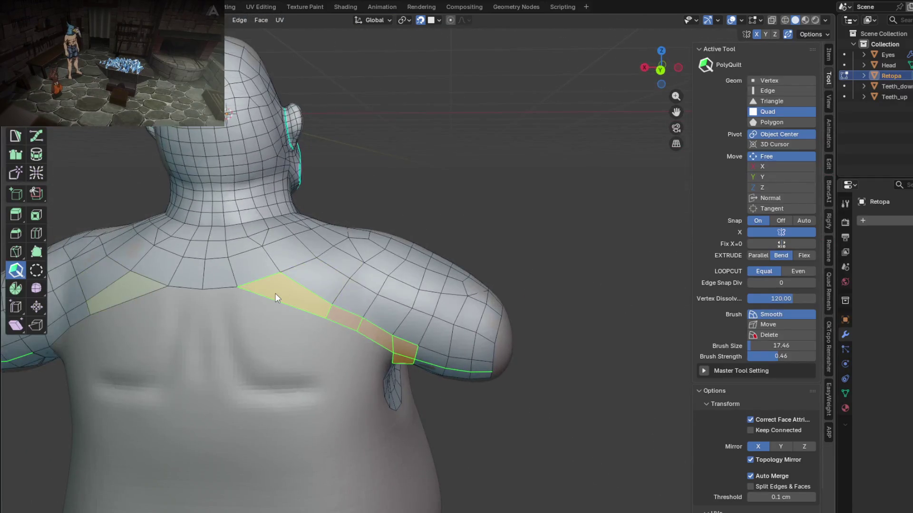
{"action": "middle_click_drag", "start_coordinate": [283, 296], "coordinate": [301, 285]}
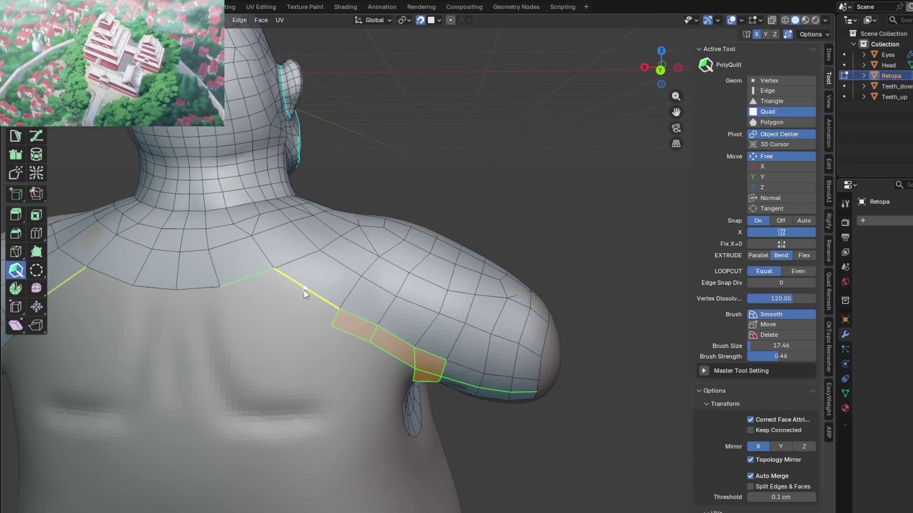
Pull new quads off the collar's lower edge to start the back strip
{"action": "left_click_drag", "start_coordinate": [305, 290], "coordinate": [295, 312]}
{"action": "mouse_move", "coordinate": [254, 323]}
{"action": "middle_mouse_down"}
{"action": "mouse_move", "coordinate": [302, 284]}
{"action": "mouse_move", "coordinate": [357, 285]}
{"action": "middle_mouse_up"}
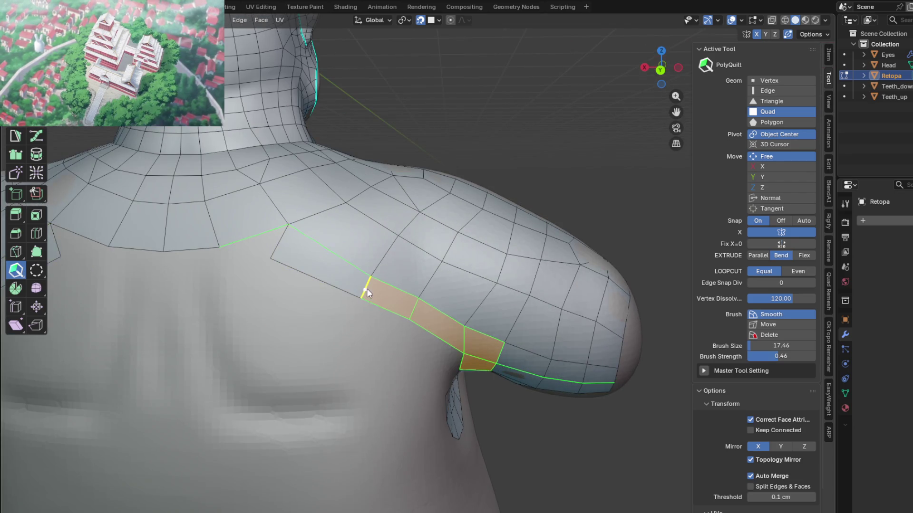
{"action": "left_click_drag", "start_coordinate": [368, 290], "coordinate": [328, 278]}
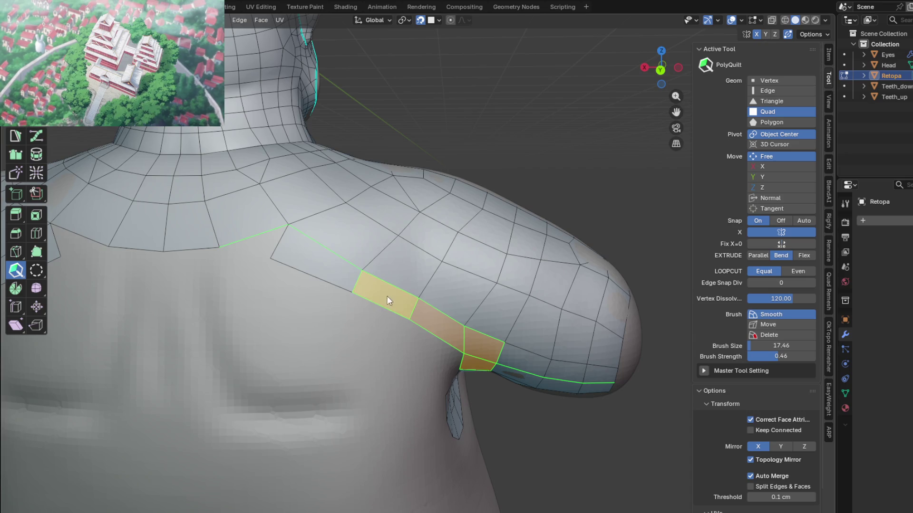
{"action": "middle_click_drag", "start_coordinate": [407, 305], "coordinate": [384, 307]}
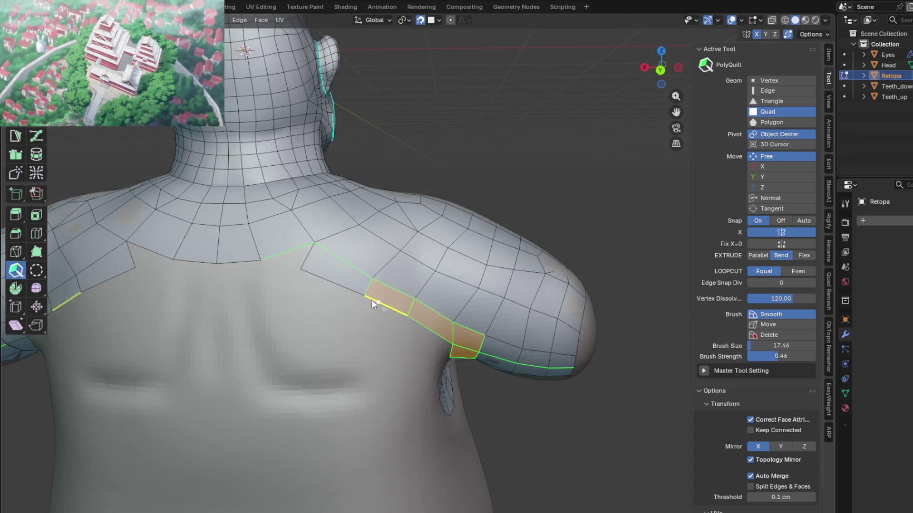
{"action": "mouse_move", "coordinate": [337, 284]}
{"action": "middle_mouse_down"}
{"action": "mouse_move", "coordinate": [341, 323]}
{"action": "mouse_move", "coordinate": [278, 290]}
{"action": "middle_mouse_up"}
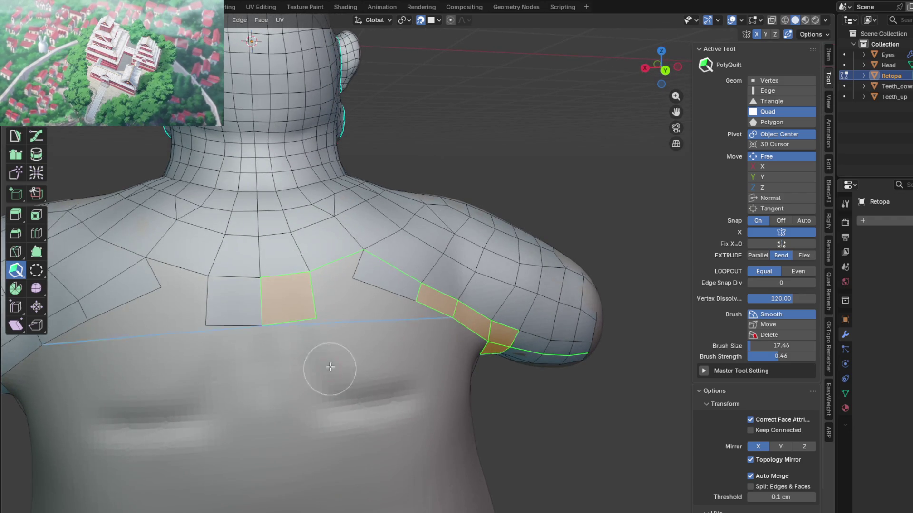
{"action": "middle_click_drag", "start_coordinate": [330, 369], "coordinate": [285, 214]}
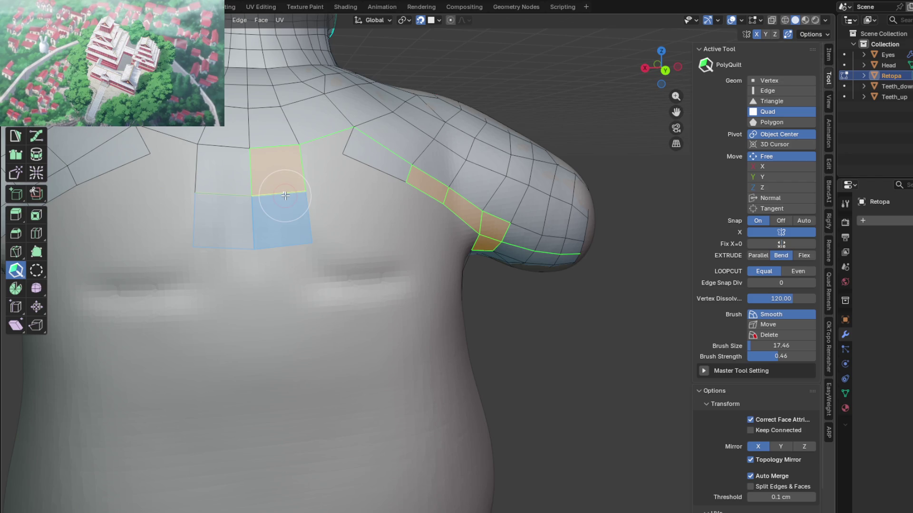
Extrude the first quads of the spine column downward
{"action": "left_click", "coordinate": [285, 196]}
{"action": "left_click", "coordinate": [291, 239]}
{"action": "mouse_move", "coordinate": [300, 286]}
{"action": "middle_mouse_down"}
{"action": "mouse_move", "coordinate": [321, 348]}
{"action": "mouse_move", "coordinate": [324, 214]}
{"action": "middle_mouse_up"}
{"action": "scroll", "coordinate": [321, 347], "scroll_direction": "down", "scroll_amount": 3}
Extrude quad rows down the spine column all the way to the hem
{"action": "left_click", "coordinate": [327, 206]}
{"action": "left_click", "coordinate": [333, 253]}
{"action": "left_click", "coordinate": [334, 303]}
{"action": "left_click", "coordinate": [337, 350]}
{"action": "left_click", "coordinate": [338, 401]}
{"action": "mouse_move", "coordinate": [339, 402]}
{"action": "middle_mouse_down"}
{"action": "mouse_move", "coordinate": [329, 328]}
{"action": "mouse_move", "coordinate": [451, 235]}
{"action": "mouse_move", "coordinate": [619, 299]}
{"action": "mouse_move", "coordinate": [622, 319]}
{"action": "mouse_move", "coordinate": [366, 295]}
{"action": "mouse_move", "coordinate": [373, 258]}
{"action": "mouse_move", "coordinate": [375, 292]}
{"action": "middle_mouse_up"}
{"action": "scroll", "coordinate": [377, 292], "scroll_direction": "up", "scroll_amount": 3}
{"action": "middle_click_drag", "start_coordinate": [398, 231], "coordinate": [429, 280], "text": "shift"}
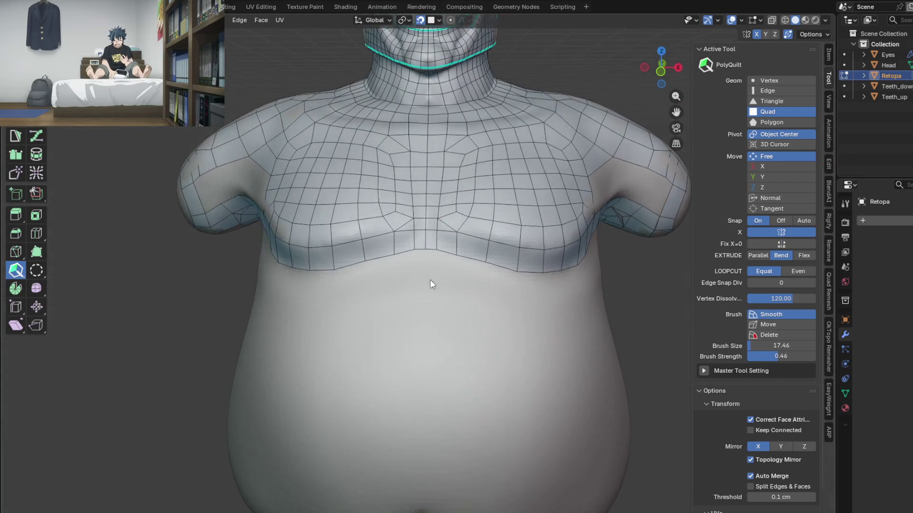
{"action": "scroll", "coordinate": [430, 280], "scroll_direction": "up", "scroll_amount": 2}
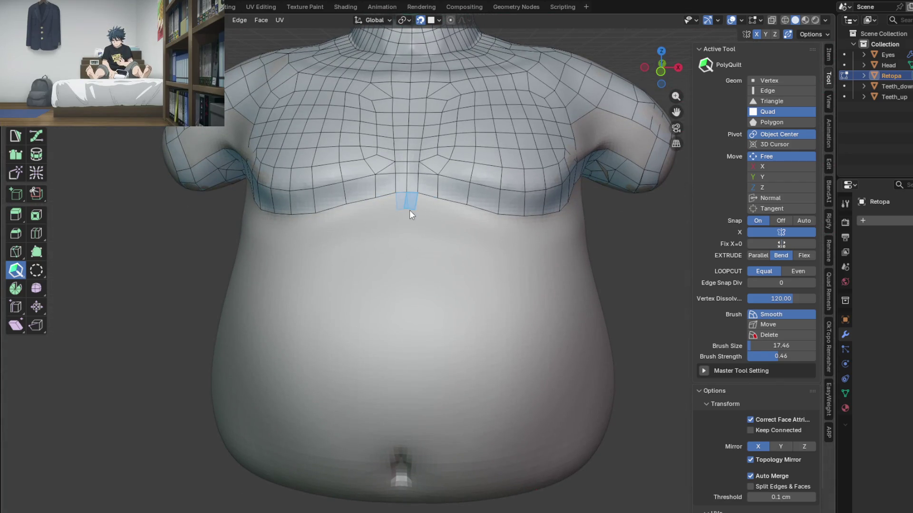
Pull a centre quad strip down from the chest band, undoing the extra quad
{"action": "left_click_drag", "start_coordinate": [410, 217], "coordinate": [413, 222]}
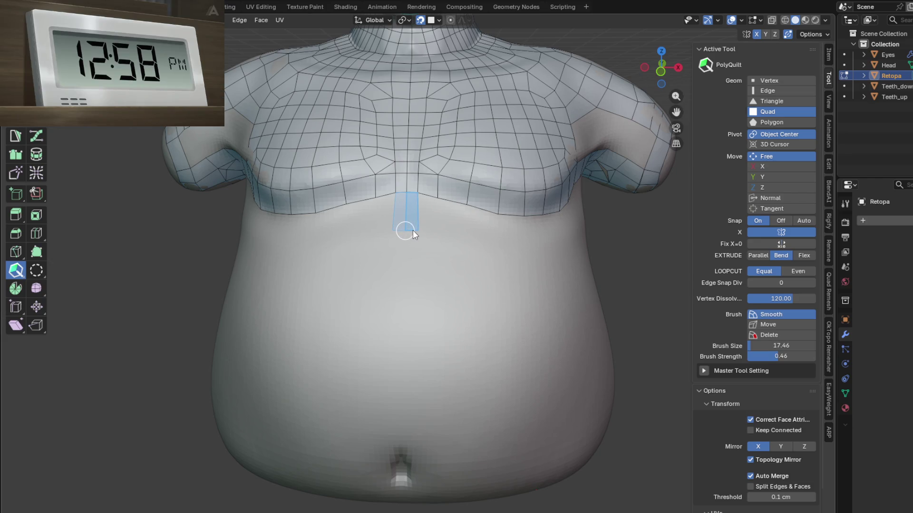
{"action": "left_click_drag", "start_coordinate": [413, 231], "coordinate": [409, 324]}
{"action": "key", "text": "ctrl+z"}
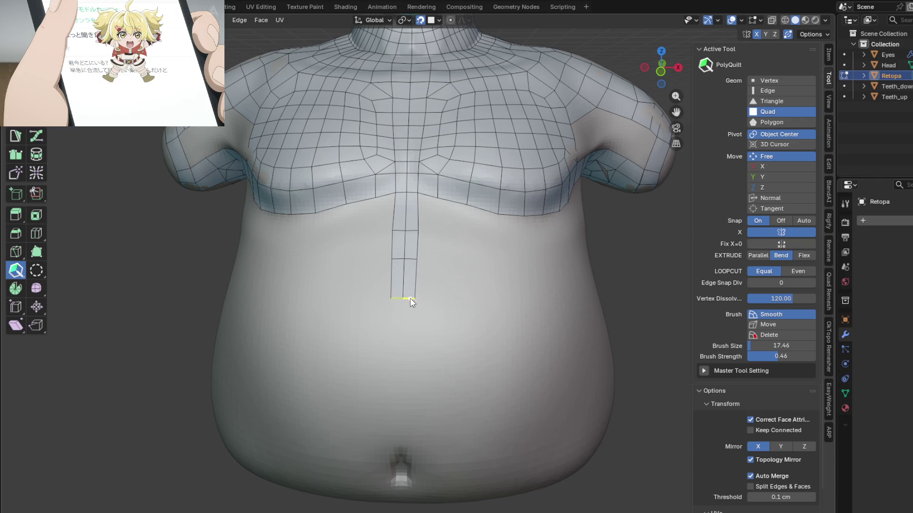
{"action": "left_click_drag", "start_coordinate": [408, 289], "coordinate": [409, 354]}
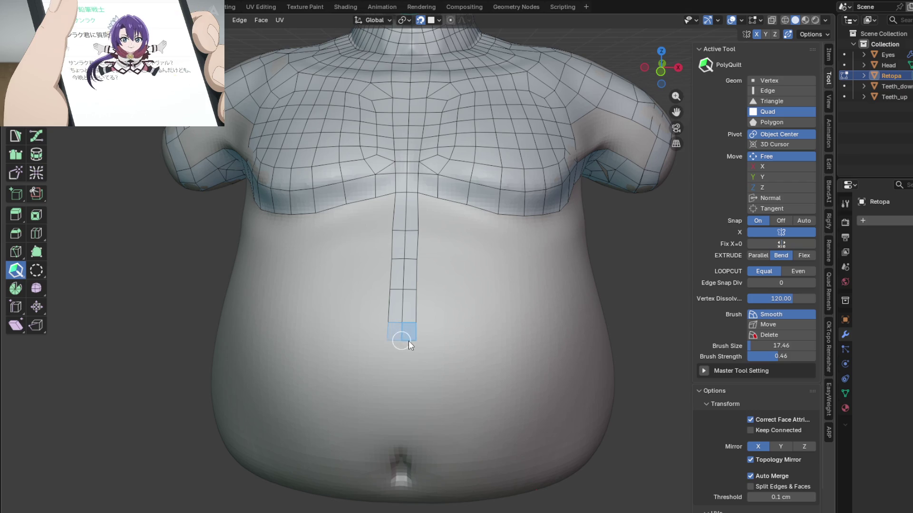
Extend the centre strip further down the belly toward the navel
{"action": "middle_click_drag", "start_coordinate": [408, 355], "coordinate": [402, 265]}
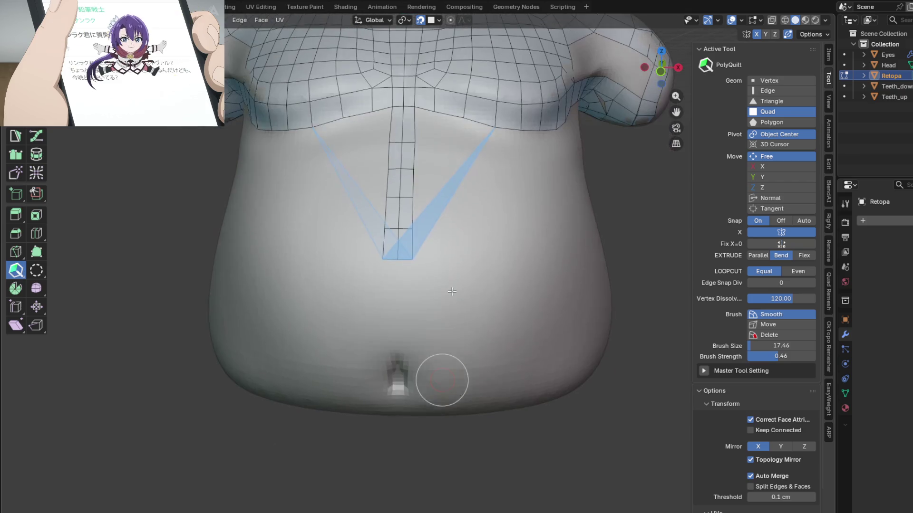
{"action": "left_click_drag", "start_coordinate": [401, 265], "coordinate": [402, 343]}
{"action": "mouse_move", "coordinate": [401, 343]}
{"action": "middle_mouse_down"}
{"action": "mouse_move", "coordinate": [448, 324]}
{"action": "mouse_move", "coordinate": [399, 218]}
{"action": "middle_mouse_up"}
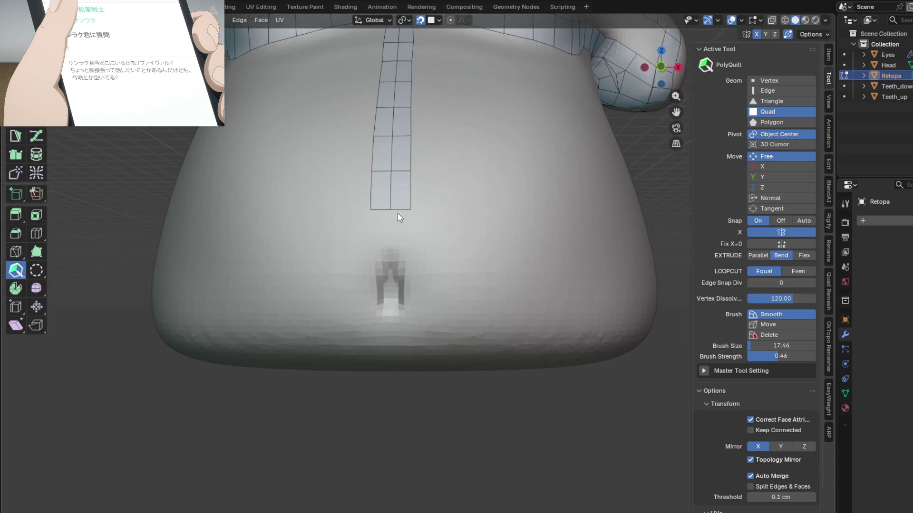
{"action": "left_click_drag", "start_coordinate": [400, 212], "coordinate": [400, 250]}
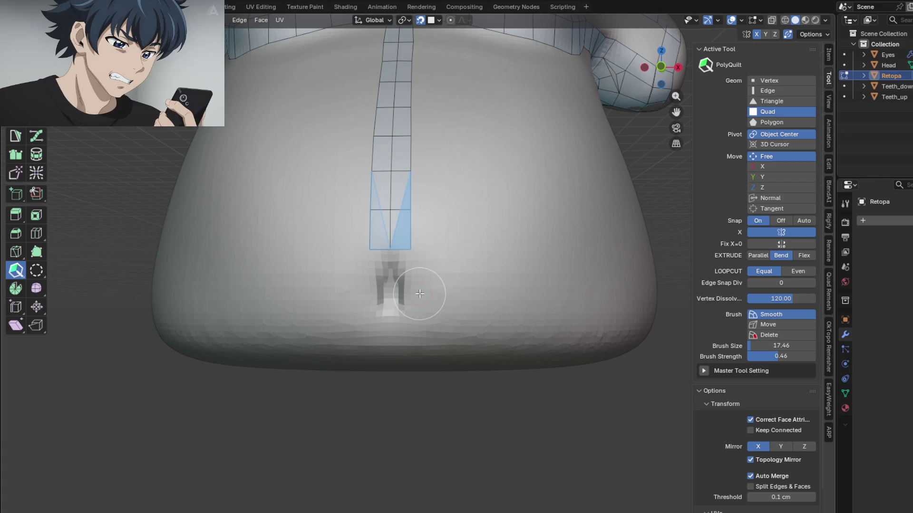
{"action": "scroll", "coordinate": [436, 289], "scroll_direction": "down", "scroll_amount": 5}
{"action": "mouse_move", "coordinate": [392, 250]}
{"action": "middle_mouse_down"}
{"action": "mouse_move", "coordinate": [471, 332]}
{"action": "mouse_move", "coordinate": [462, 304]}
{"action": "middle_mouse_up"}
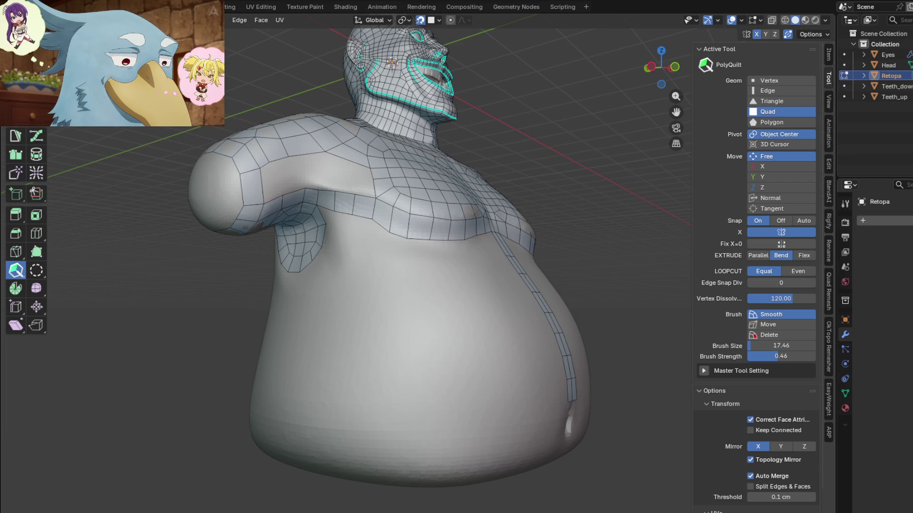
{"action": "mouse_move", "coordinate": [321, 336]}
{"action": "middle_mouse_down"}
{"action": "mouse_move", "coordinate": [365, 338]}
{"action": "mouse_move", "coordinate": [419, 288]}
{"action": "mouse_move", "coordinate": [461, 303]}
{"action": "mouse_move", "coordinate": [432, 304]}
{"action": "mouse_move", "coordinate": [476, 287]}
{"action": "mouse_move", "coordinate": [513, 317]}
{"action": "mouse_move", "coordinate": [520, 352]}
{"action": "mouse_move", "coordinate": [536, 348]}
{"action": "mouse_move", "coordinate": [409, 329]}
{"action": "mouse_move", "coordinate": [388, 359]}
{"action": "mouse_move", "coordinate": [390, 343]}
{"action": "middle_mouse_up"}
{"action": "scroll", "coordinate": [404, 273], "scroll_direction": "up", "scroll_amount": 3}
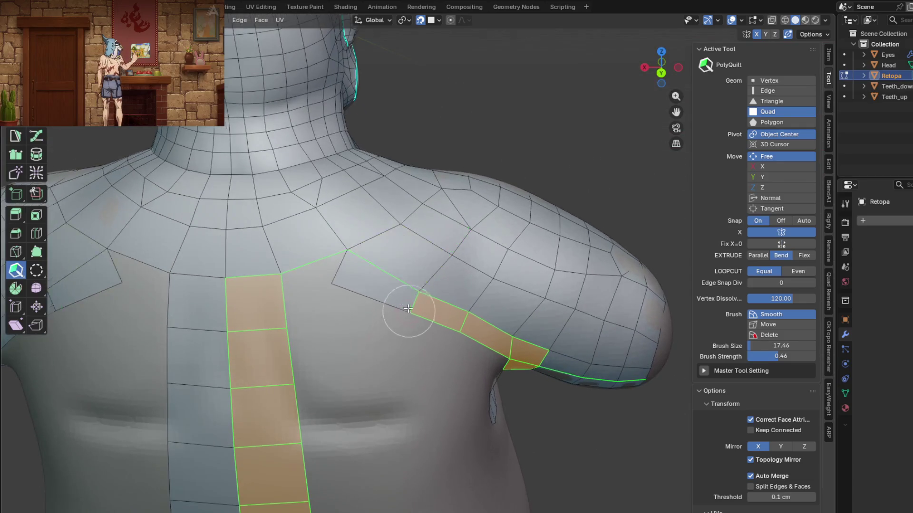
{"action": "scroll", "coordinate": [408, 311], "scroll_direction": "up", "scroll_amount": 1}
Delete the shoulder strip's inner face, reshape its vertex and add a new quad reaching the collar
{"action": "left_click", "coordinate": [398, 212]}
{"action": "middle_click_drag", "start_coordinate": [405, 195], "coordinate": [361, 249]}
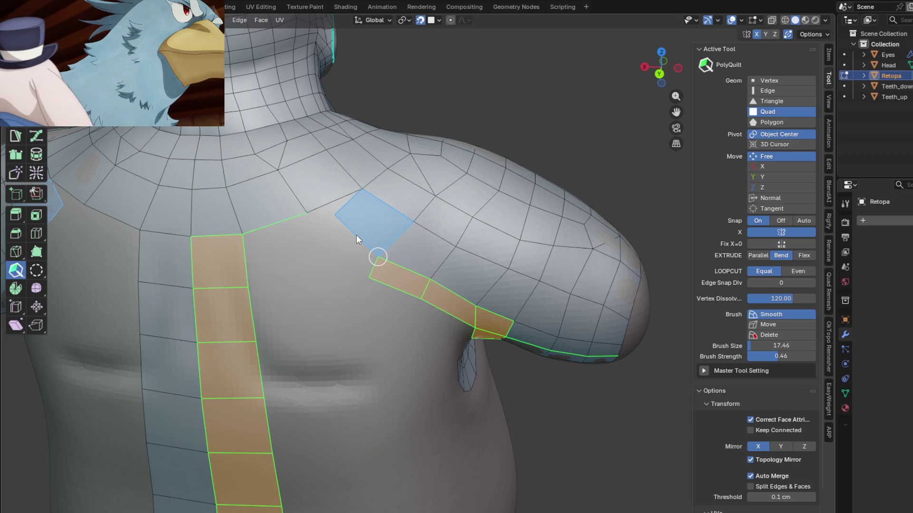
{"action": "left_click_drag", "start_coordinate": [336, 213], "coordinate": [330, 230]}
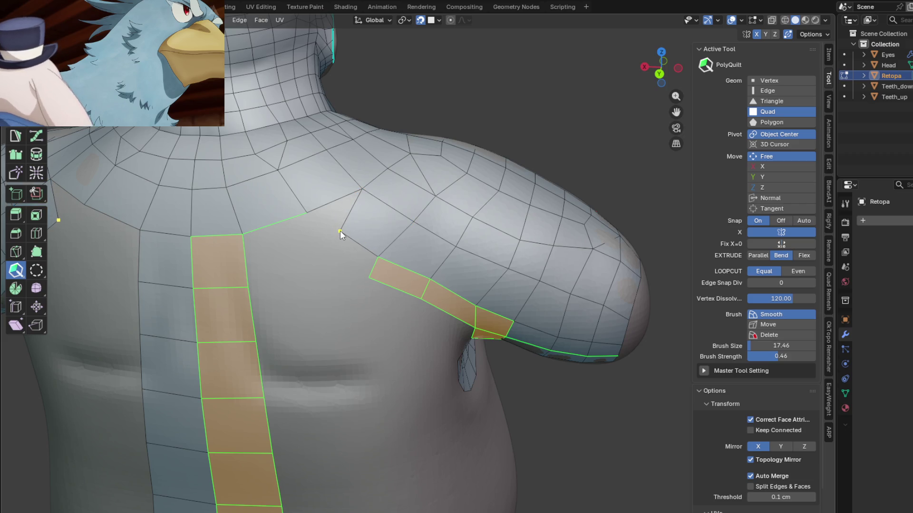
{"action": "left_click", "coordinate": [355, 250]}
Orbit around the upper back and shoulder to inspect the new quad
{"action": "middle_click_drag", "start_coordinate": [355, 267], "coordinate": [352, 310]}
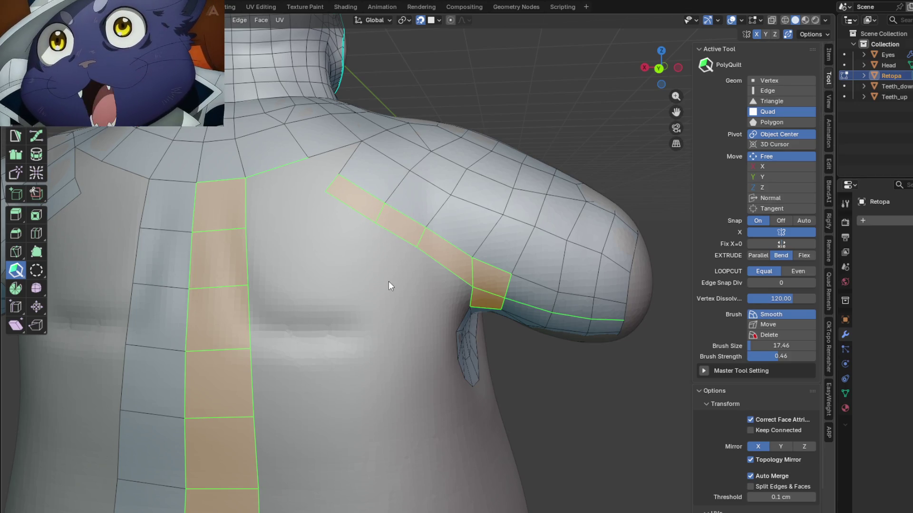
{"action": "middle_click_drag", "start_coordinate": [388, 257], "coordinate": [389, 281]}
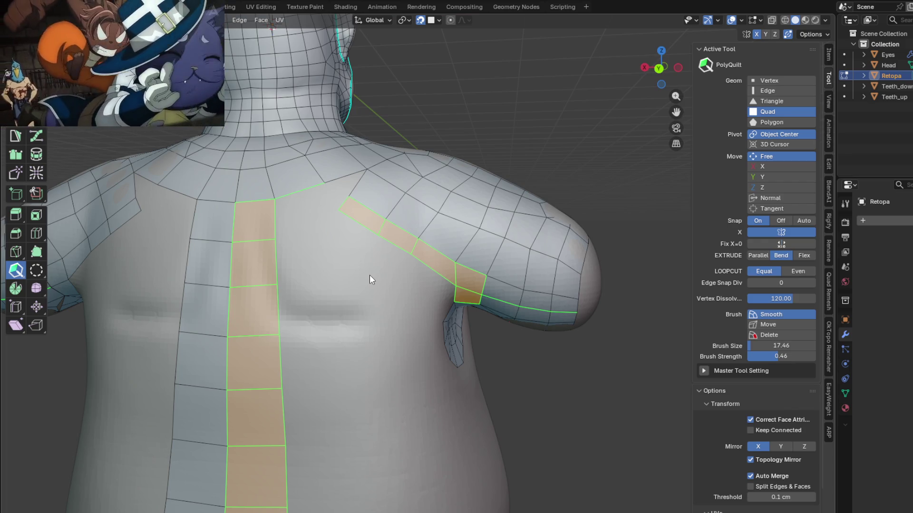
{"action": "mouse_move", "coordinate": [368, 275]}
{"action": "middle_mouse_down"}
{"action": "mouse_move", "coordinate": [345, 236]}
{"action": "mouse_move", "coordinate": [346, 265]}
{"action": "mouse_move", "coordinate": [409, 247]}
{"action": "mouse_move", "coordinate": [396, 246]}
{"action": "mouse_move", "coordinate": [404, 238]}
{"action": "middle_mouse_up"}
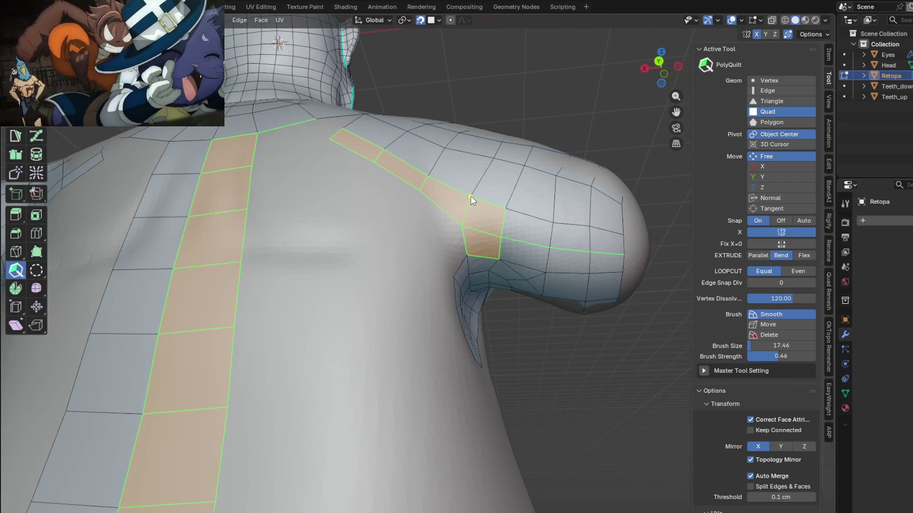
{"action": "mouse_move", "coordinate": [472, 195]}
{"action": "middle_mouse_down"}
{"action": "mouse_move", "coordinate": [480, 232]}
{"action": "mouse_move", "coordinate": [392, 276]}
{"action": "middle_mouse_up"}
{"action": "scroll", "coordinate": [482, 219], "scroll_direction": "down", "scroll_amount": 3}
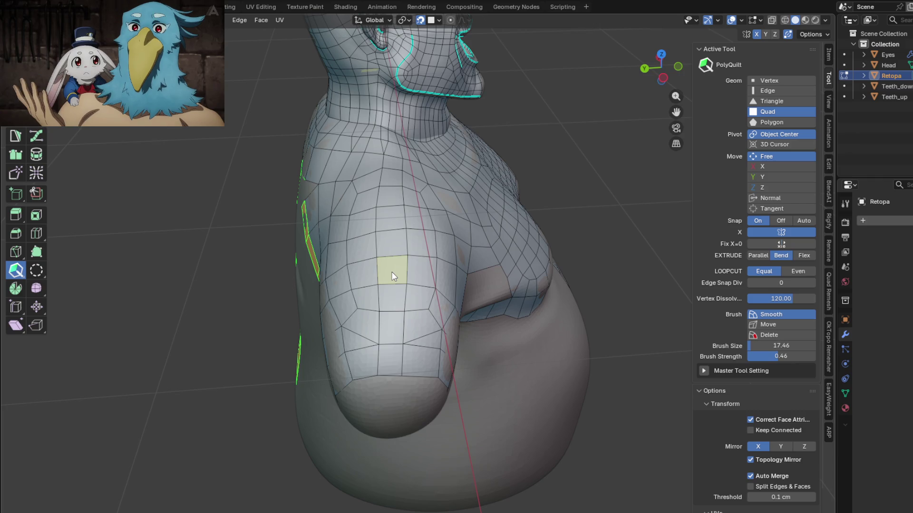
{"action": "mouse_move", "coordinate": [389, 272]}
{"action": "middle_mouse_down"}
{"action": "mouse_move", "coordinate": [317, 248]}
{"action": "mouse_move", "coordinate": [401, 224]}
{"action": "mouse_move", "coordinate": [423, 236]}
{"action": "mouse_move", "coordinate": [404, 205]}
{"action": "mouse_move", "coordinate": [393, 223]}
{"action": "middle_mouse_up"}
{"action": "scroll", "coordinate": [399, 206], "scroll_direction": "up", "scroll_amount": 2}
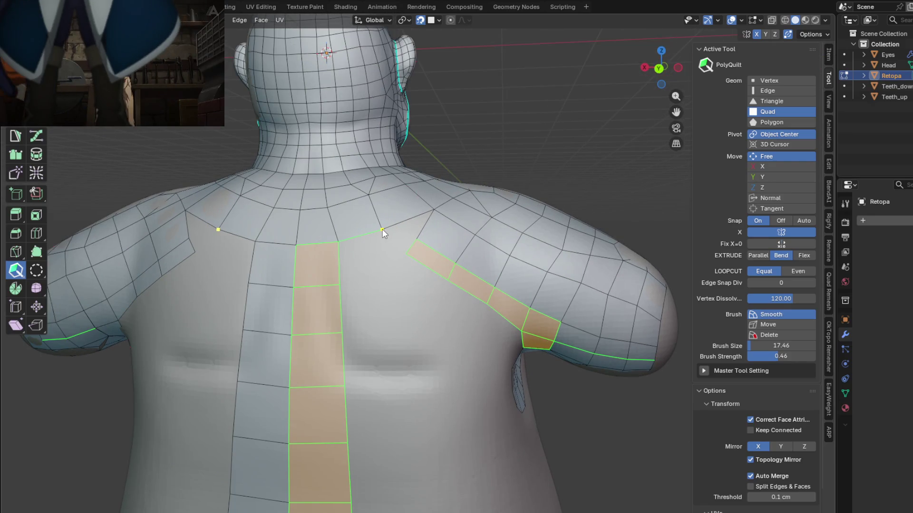
{"action": "scroll", "coordinate": [380, 231], "scroll_direction": "up", "scroll_amount": 4}
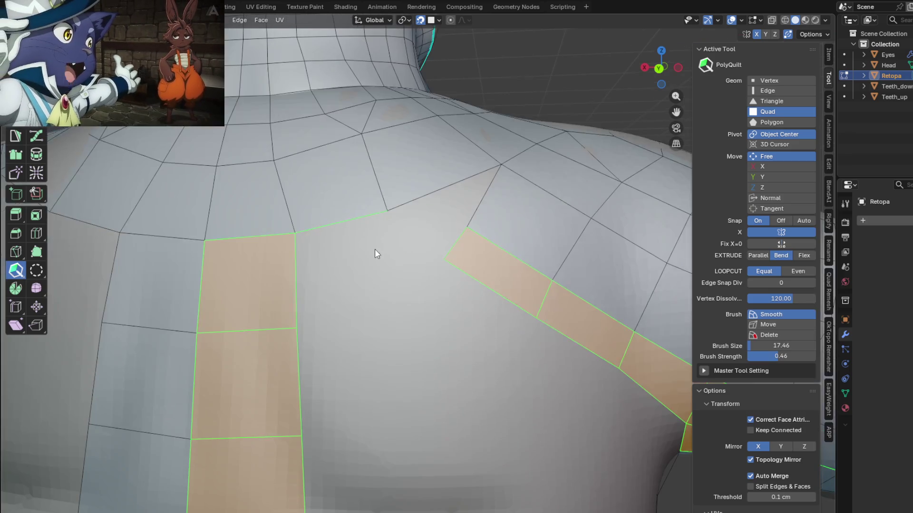
Add quads beside the central strip and merge the shoulder strip's corner onto it
{"action": "left_click", "coordinate": [374, 249]}
{"action": "middle_click_drag", "start_coordinate": [438, 379], "coordinate": [443, 230]}
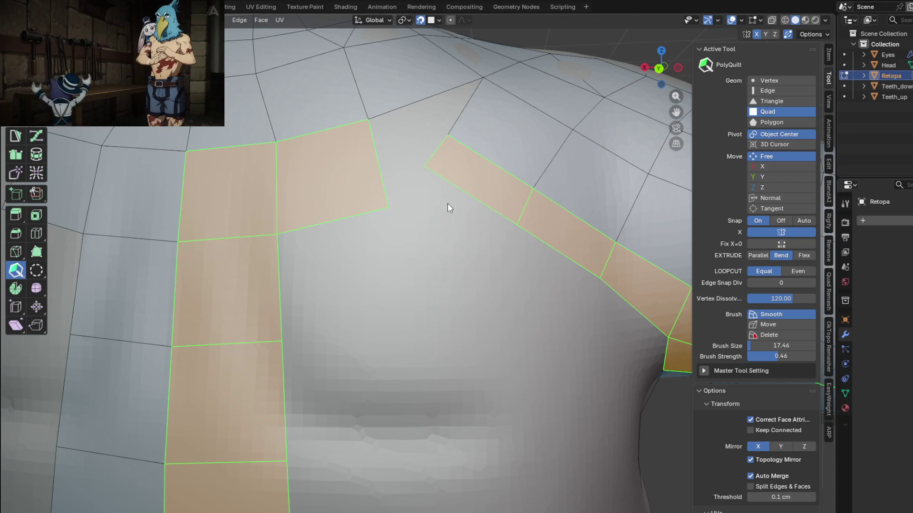
{"action": "scroll", "coordinate": [448, 202], "scroll_direction": "down", "scroll_amount": 1}
{"action": "scroll", "coordinate": [434, 221], "scroll_direction": "down", "scroll_amount": 1}
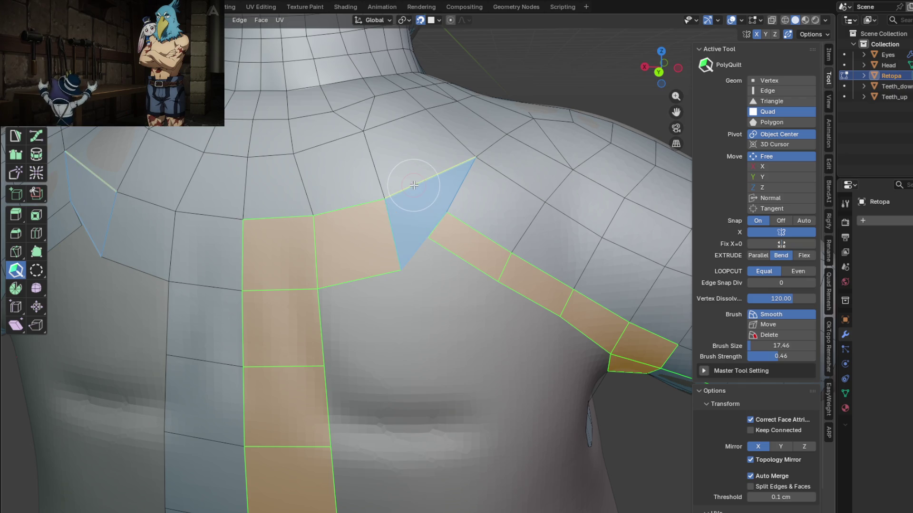
{"action": "middle_click_drag", "start_coordinate": [449, 300], "coordinate": [442, 258]}
{"action": "left_click_drag", "start_coordinate": [433, 173], "coordinate": [406, 209]}
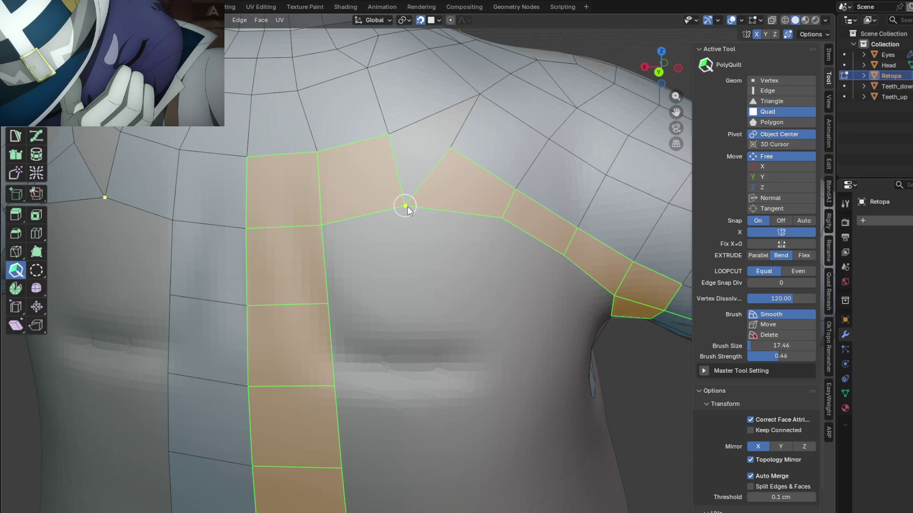
{"action": "left_click_drag", "start_coordinate": [502, 218], "coordinate": [499, 214]}
Fill the gap between the two strips and add a new quad at the shoulder junction
{"action": "left_click", "coordinate": [459, 120]}
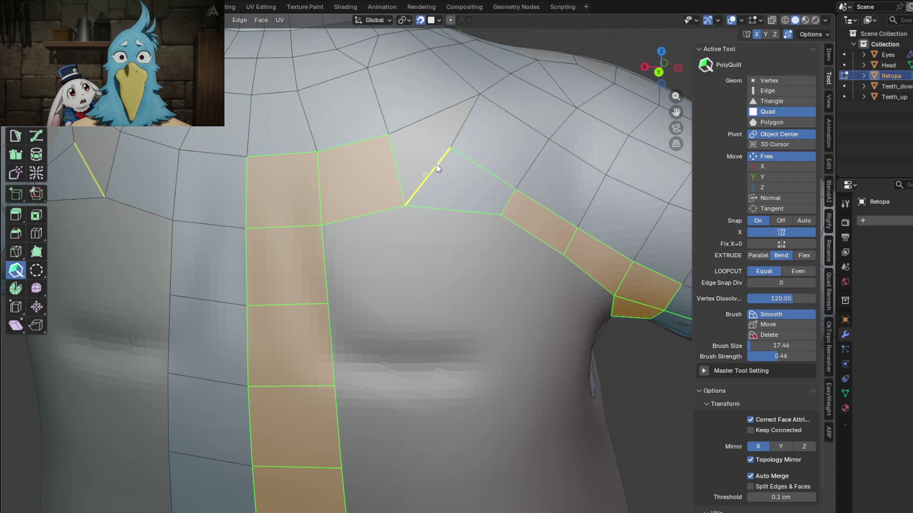
{"action": "left_click", "coordinate": [398, 173]}
{"action": "scroll", "coordinate": [433, 217], "scroll_direction": "down", "scroll_amount": 4}
{"action": "mouse_move", "coordinate": [433, 217]}
{"action": "middle_mouse_down"}
{"action": "mouse_move", "coordinate": [479, 219]}
{"action": "mouse_move", "coordinate": [436, 182]}
{"action": "mouse_move", "coordinate": [469, 228]}
{"action": "middle_mouse_up"}
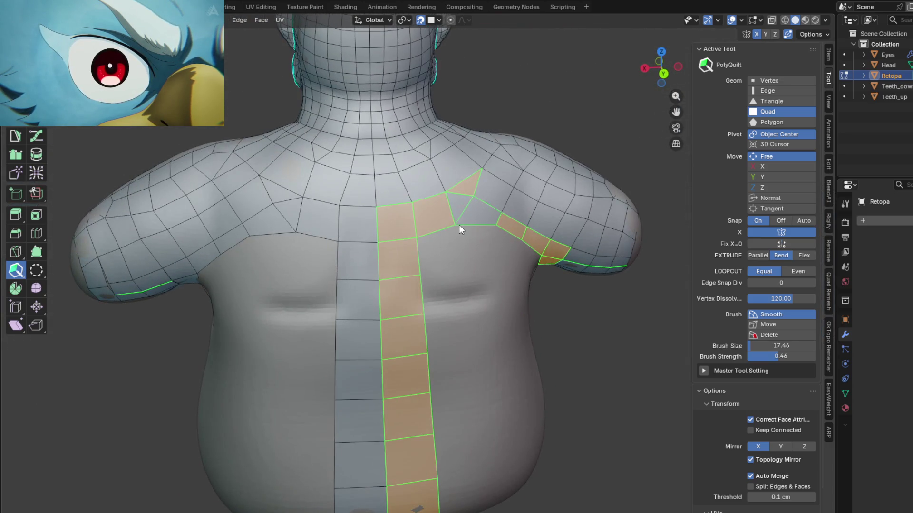
{"action": "scroll", "coordinate": [486, 201], "scroll_direction": "up", "scroll_amount": 2}
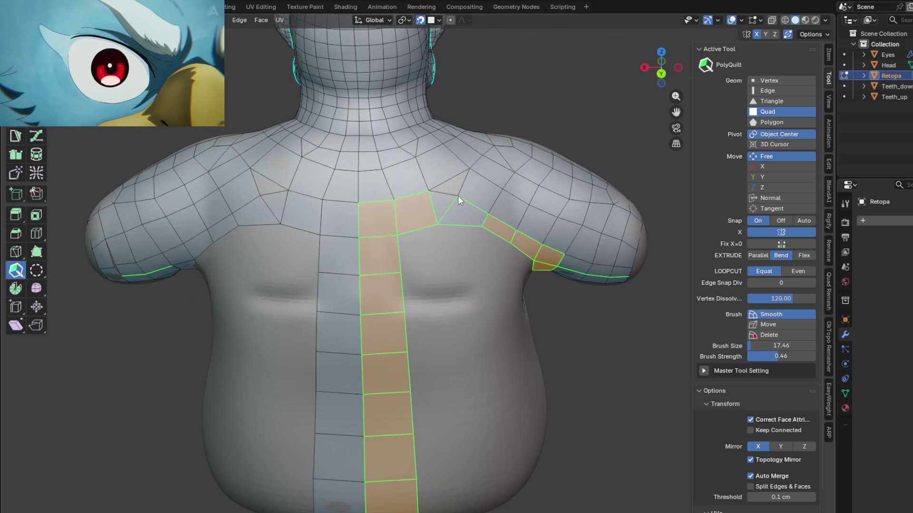
{"action": "scroll", "coordinate": [458, 199], "scroll_direction": "up", "scroll_amount": 3}
{"action": "left_click", "coordinate": [457, 201]}
{"action": "left_click_drag", "start_coordinate": [456, 194], "coordinate": [471, 154]}
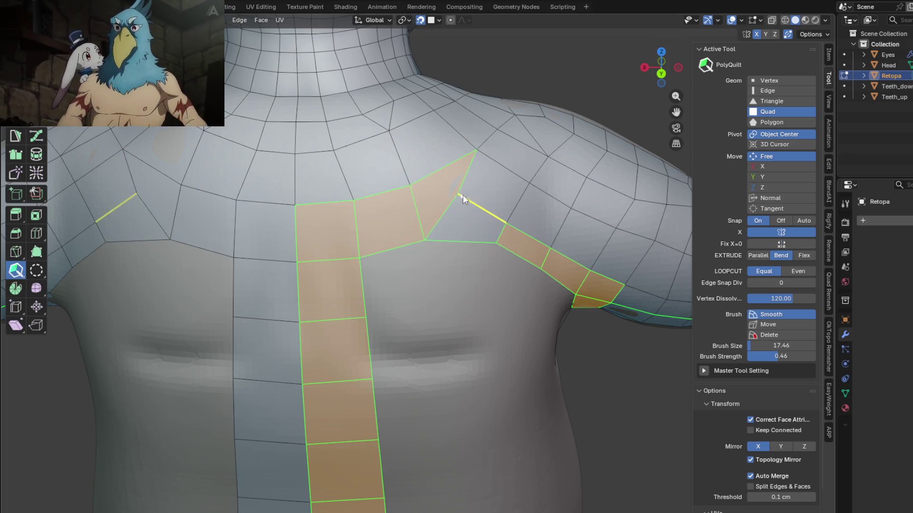
{"action": "mouse_move", "coordinate": [466, 242]}
{"action": "middle_mouse_down"}
{"action": "mouse_move", "coordinate": [469, 310]}
{"action": "mouse_move", "coordinate": [467, 302]}
{"action": "middle_mouse_up"}
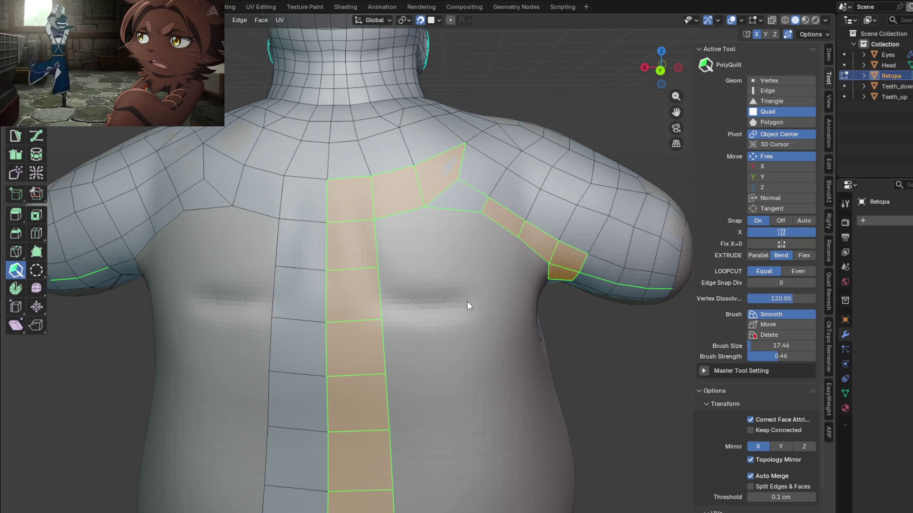
{"action": "scroll", "coordinate": [429, 259], "scroll_direction": "down", "scroll_amount": 2}
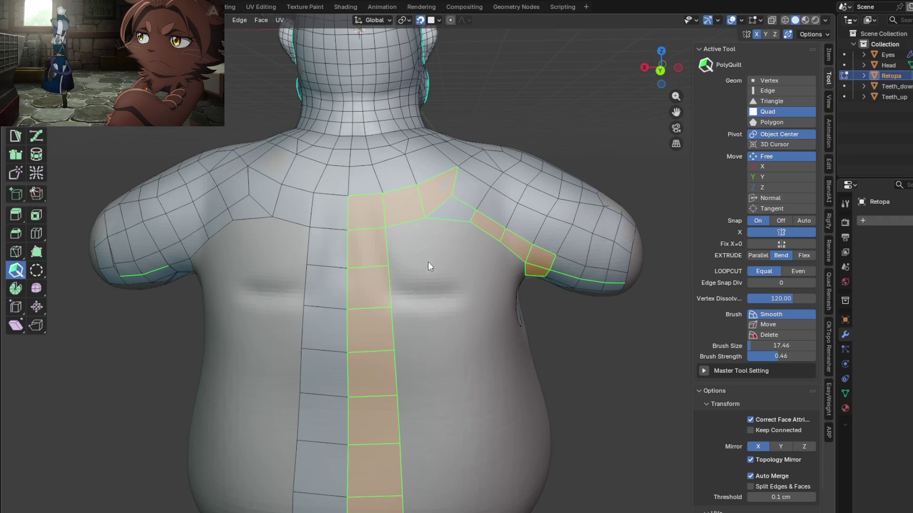
{"action": "middle_click_drag", "start_coordinate": [443, 304], "coordinate": [427, 224]}
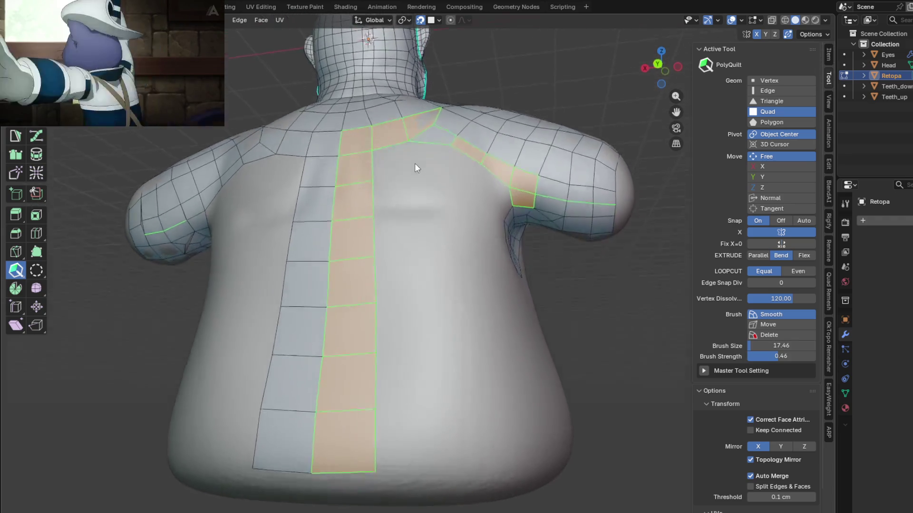
{"action": "scroll", "coordinate": [429, 228], "scroll_direction": "up", "scroll_amount": 2}
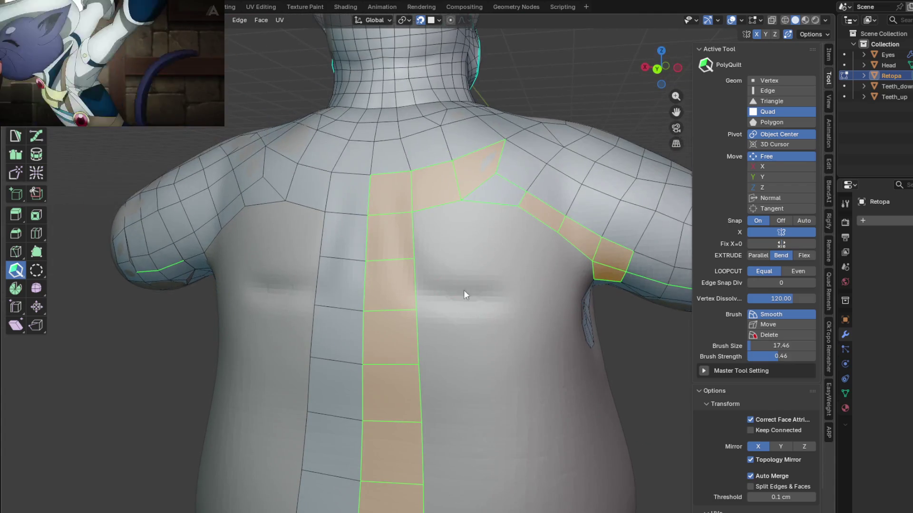
{"action": "scroll", "coordinate": [466, 293], "scroll_direction": "up", "scroll_amount": 2}
Delete the two extra quads right of the central strip
{"action": "mouse_move", "coordinate": [465, 284]}
{"action": "middle_mouse_down"}
{"action": "mouse_move", "coordinate": [462, 345]}
{"action": "mouse_move", "coordinate": [469, 339]}
{"action": "middle_mouse_up"}
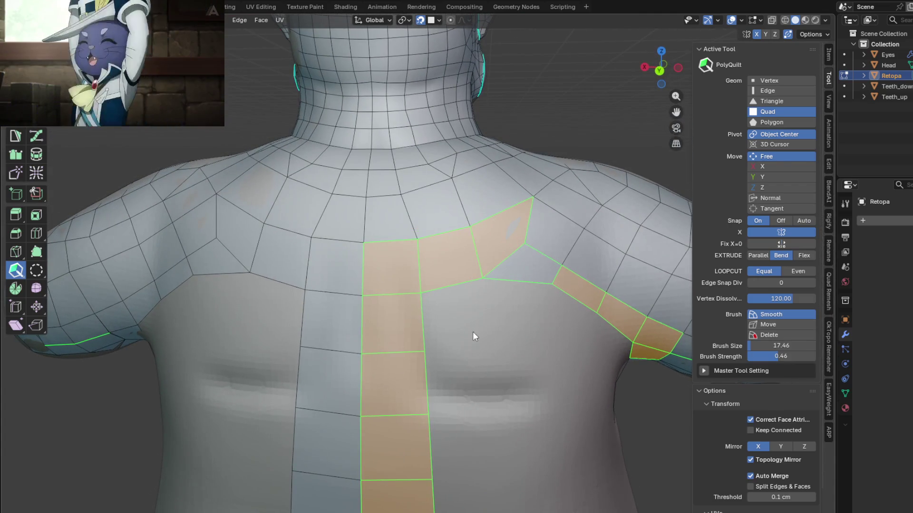
{"action": "left_click", "coordinate": [443, 261]}
{"action": "left_click", "coordinate": [510, 246]}
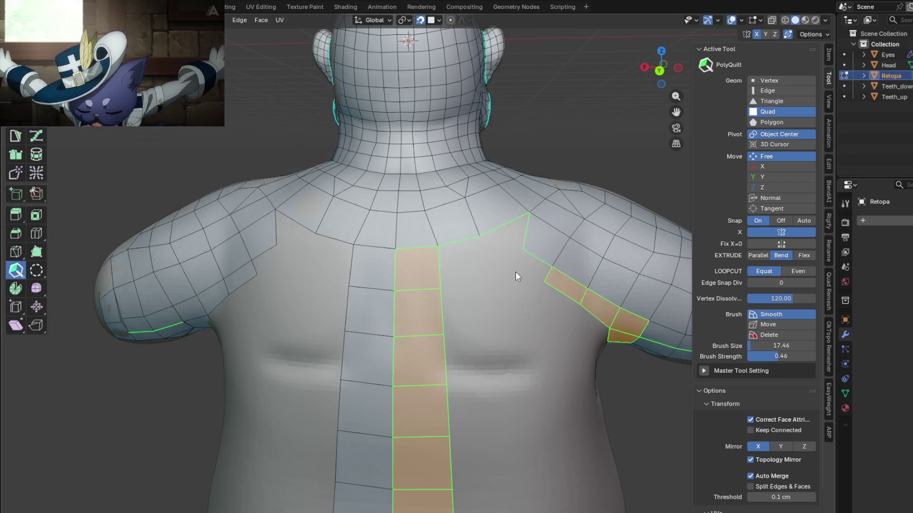
{"action": "middle_click_drag", "start_coordinate": [516, 271], "coordinate": [464, 228]}
Slide the central strip's side, top and corner inward to taper it
{"action": "left_click_drag", "start_coordinate": [439, 280], "coordinate": [428, 279]}
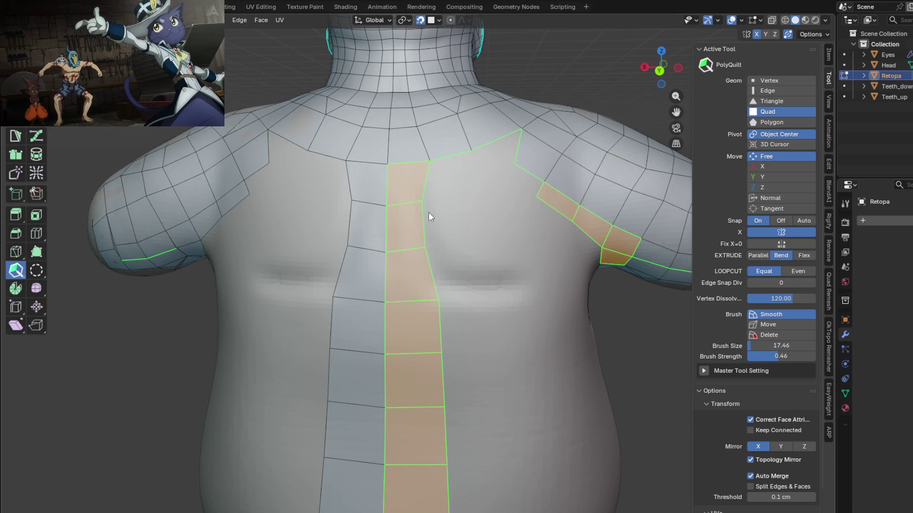
{"action": "left_click_drag", "start_coordinate": [432, 163], "coordinate": [423, 163]}
{"action": "left_click_drag", "start_coordinate": [438, 299], "coordinate": [431, 295]}
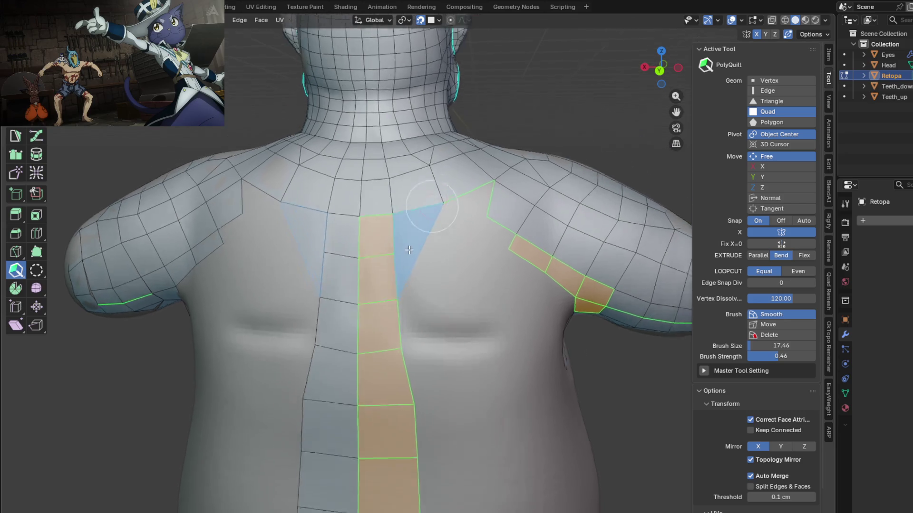
{"action": "middle_click_drag", "start_coordinate": [430, 295], "coordinate": [408, 261]}
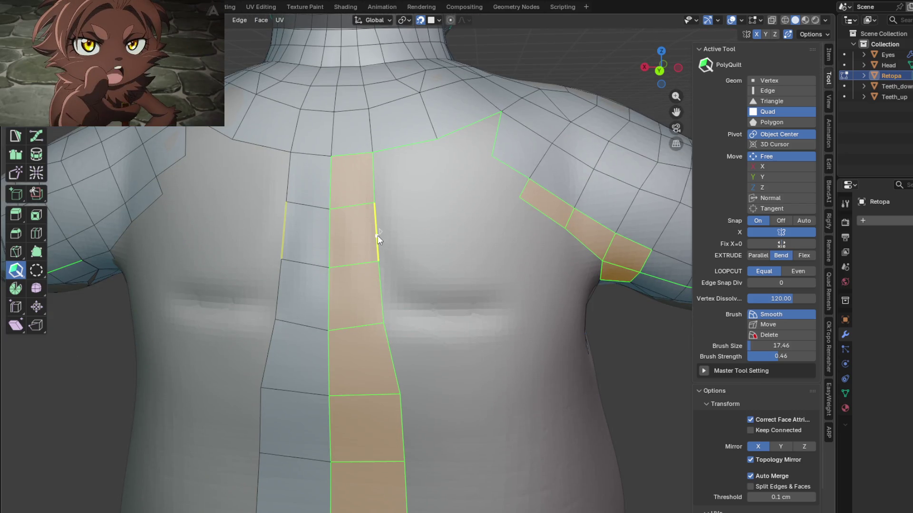
Place a mirrored chain of quads under each pec beside the central strip
{"action": "left_click", "coordinate": [419, 228]}
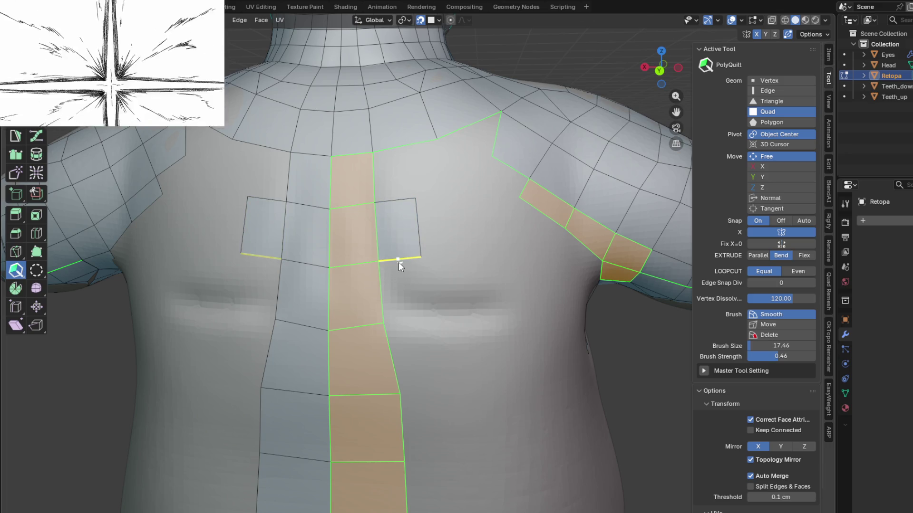
{"action": "left_click", "coordinate": [417, 293]}
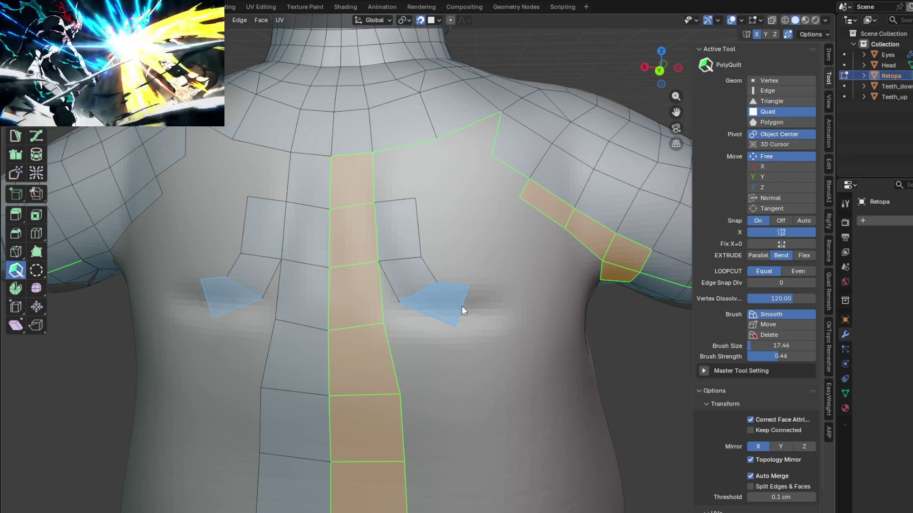
{"action": "left_click", "coordinate": [461, 304]}
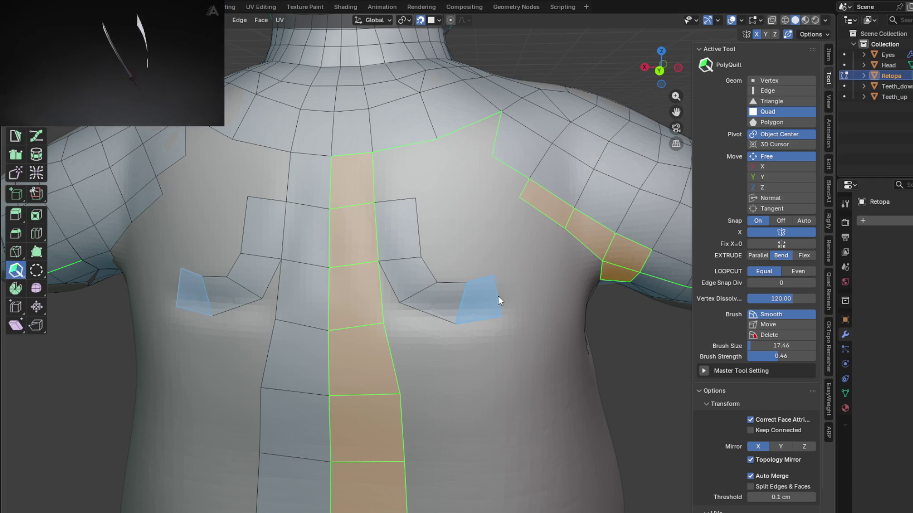
{"action": "left_click", "coordinate": [504, 299]}
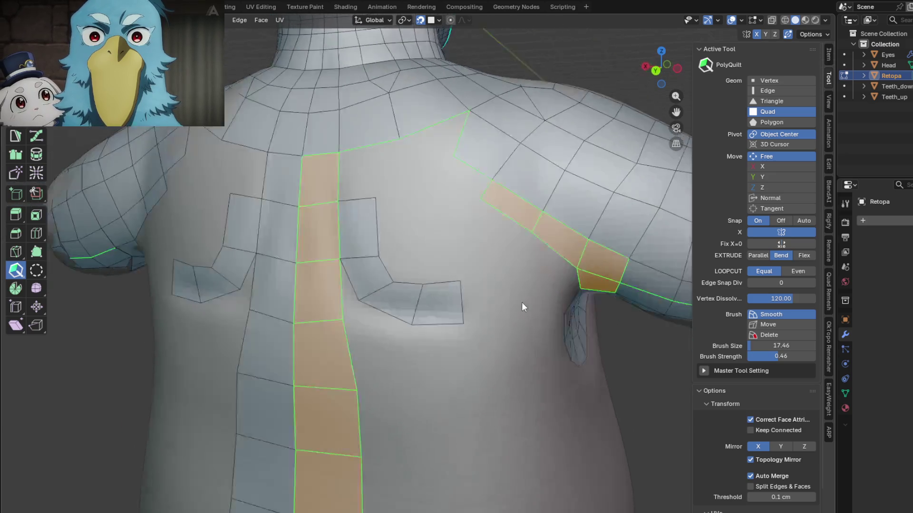
Extrude an upward quad from the end of each chain
{"action": "middle_click_drag", "start_coordinate": [521, 302], "coordinate": [412, 312]}
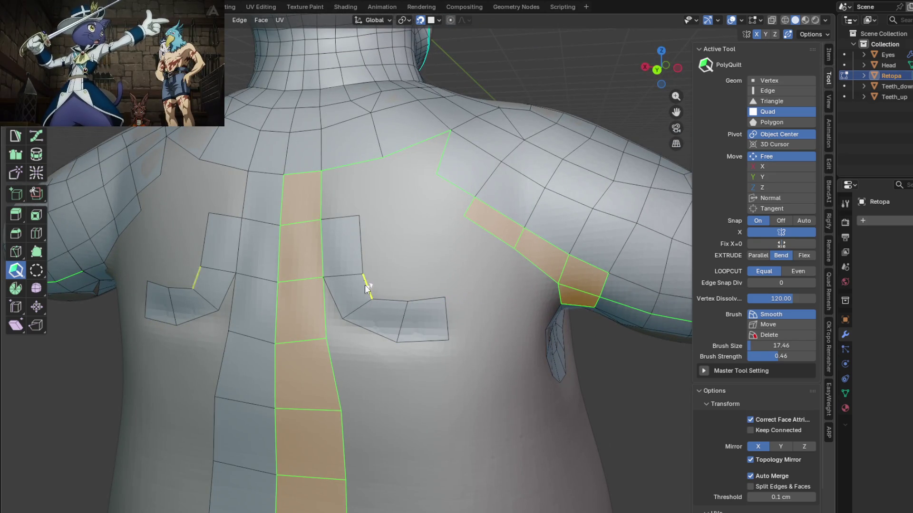
{"action": "middle_click_drag", "start_coordinate": [367, 290], "coordinate": [392, 285]}
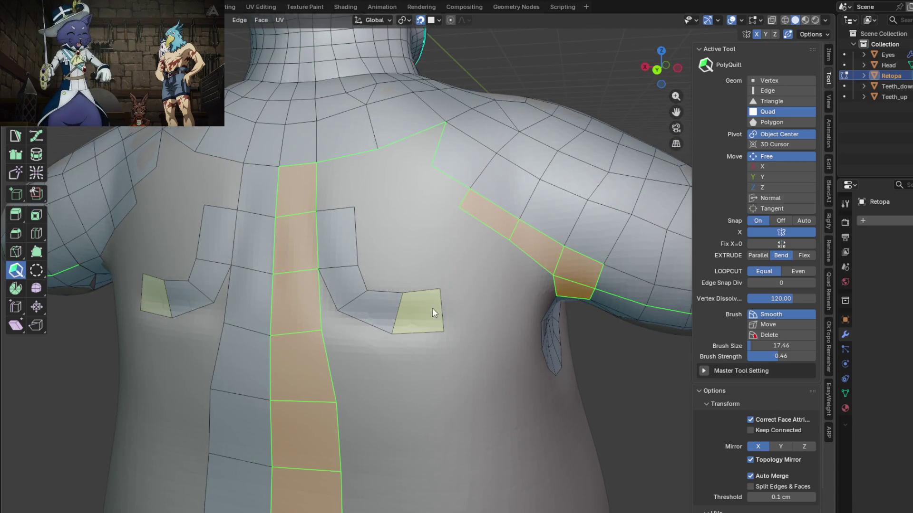
{"action": "middle_click_drag", "start_coordinate": [434, 308], "coordinate": [377, 318]}
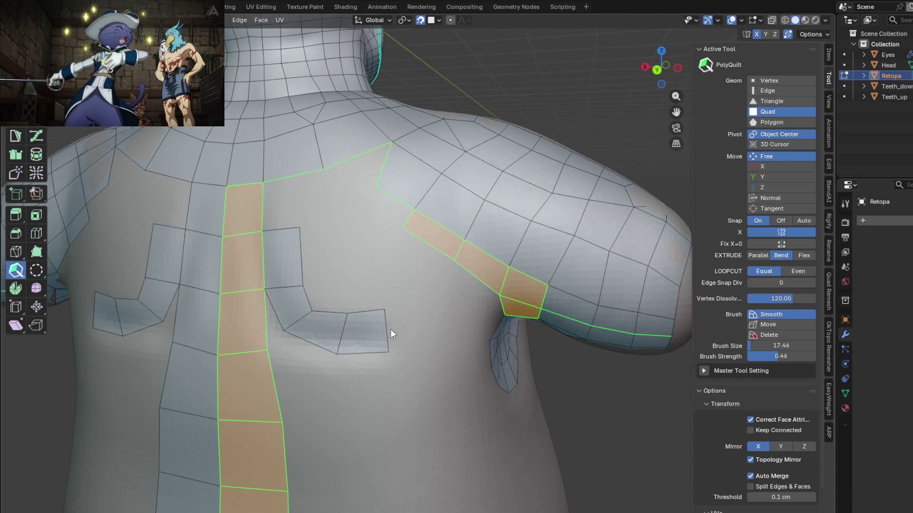
{"action": "left_click_drag", "start_coordinate": [394, 330], "coordinate": [411, 259]}
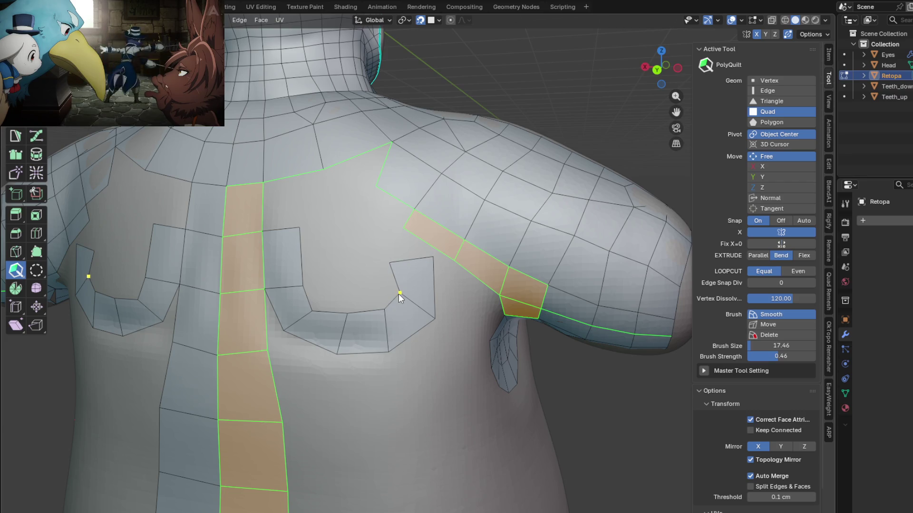
Lower the U-strip's inner corner and remove its top quad and a shoulder-strip quad
{"action": "mouse_move", "coordinate": [393, 294]}
{"action": "left_mouse_down"}
{"action": "mouse_move", "coordinate": [374, 313]}
{"action": "mouse_move", "coordinate": [338, 318]}
{"action": "left_mouse_up"}
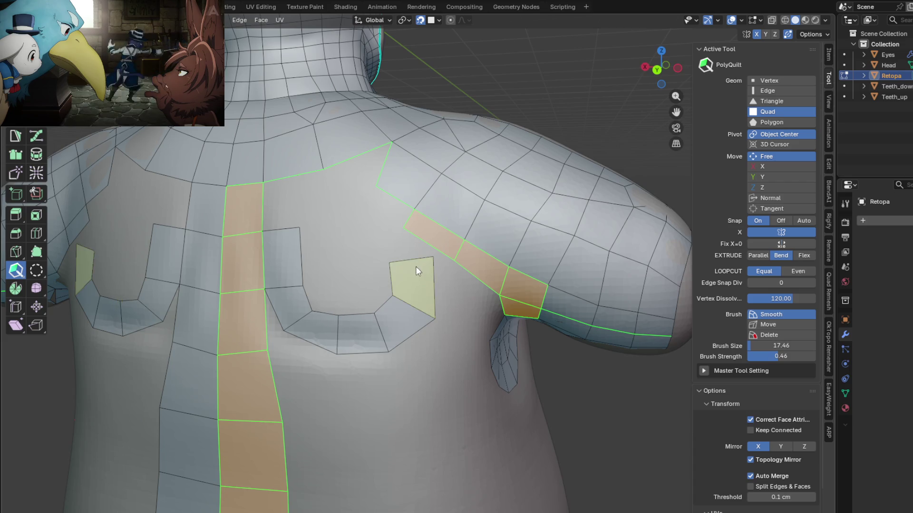
{"action": "left_click", "coordinate": [433, 258], "text": "ctrl"}
{"action": "middle_click_drag", "start_coordinate": [427, 271], "coordinate": [439, 286]}
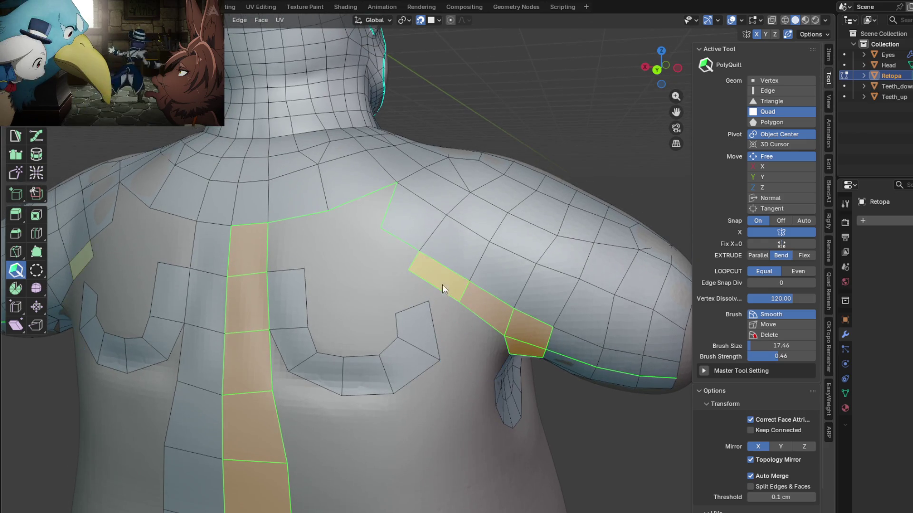
{"action": "left_click", "coordinate": [440, 272], "text": "ctrl"}
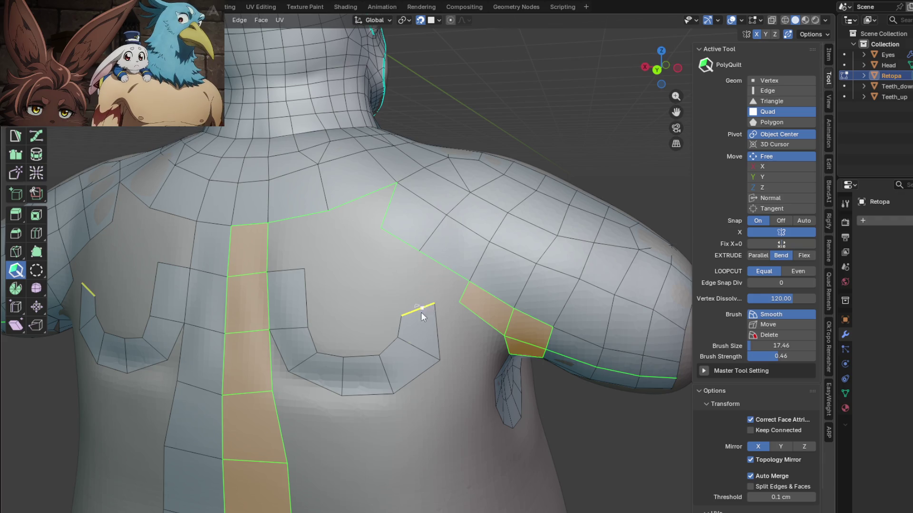
{"action": "middle_click_drag", "start_coordinate": [370, 384], "coordinate": [388, 366]}
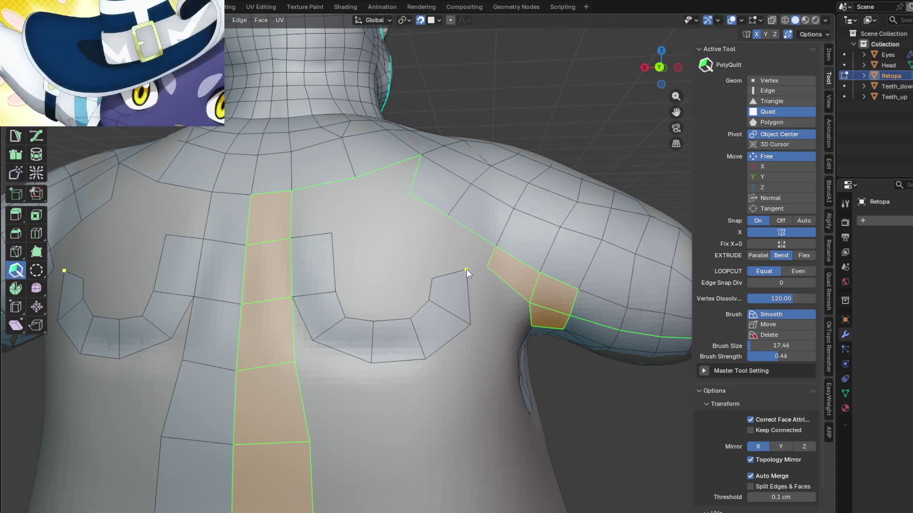
Replace the quad above each arc with a pointed triangle face, mirrored
{"action": "left_click_drag", "start_coordinate": [467, 275], "coordinate": [430, 245]}
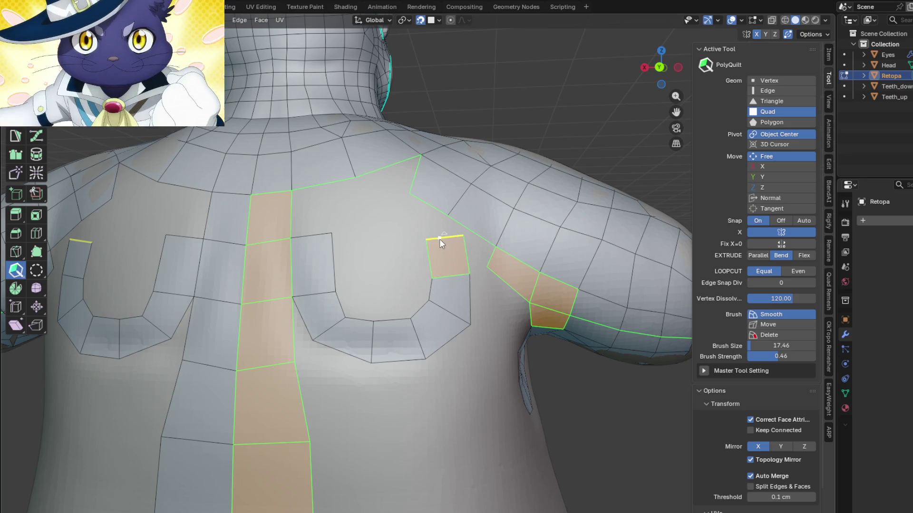
{"action": "middle_click_drag", "start_coordinate": [430, 245], "coordinate": [430, 253]}
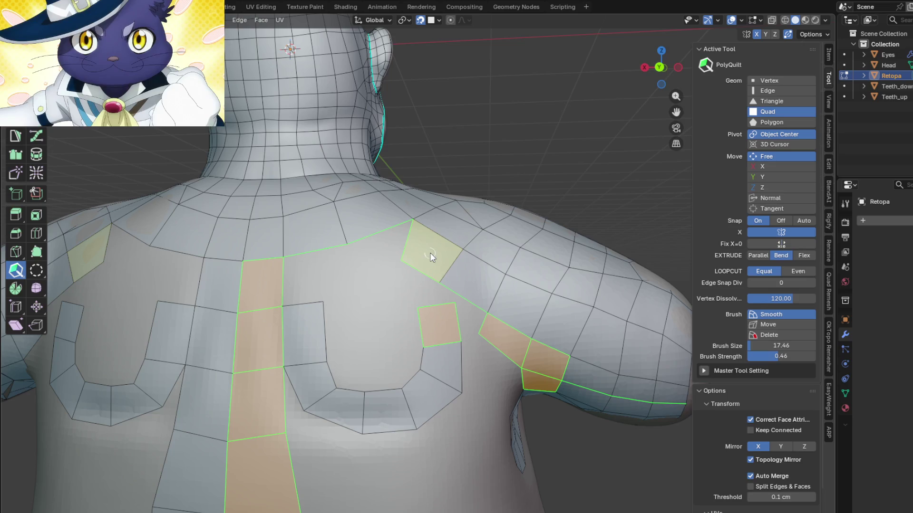
{"action": "left_click", "coordinate": [469, 276], "text": "alt"}
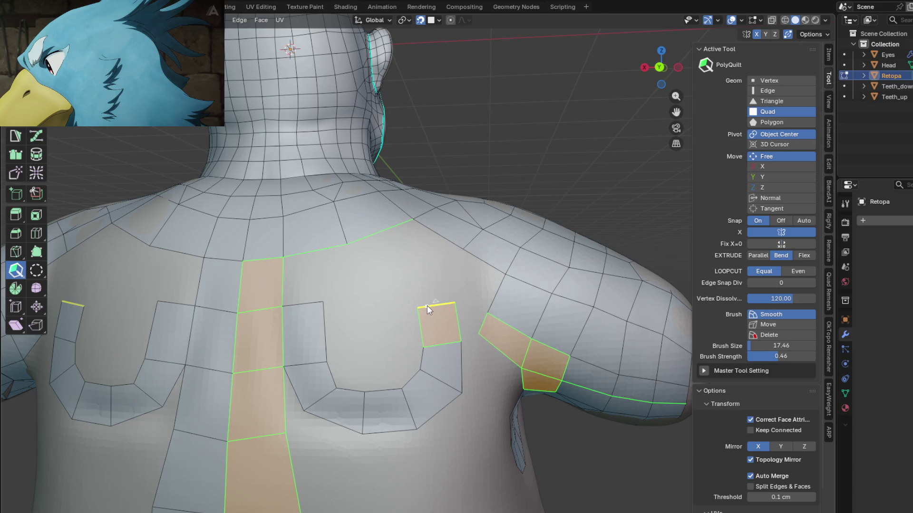
{"action": "left_click_drag", "start_coordinate": [301, 301], "coordinate": [357, 261]}
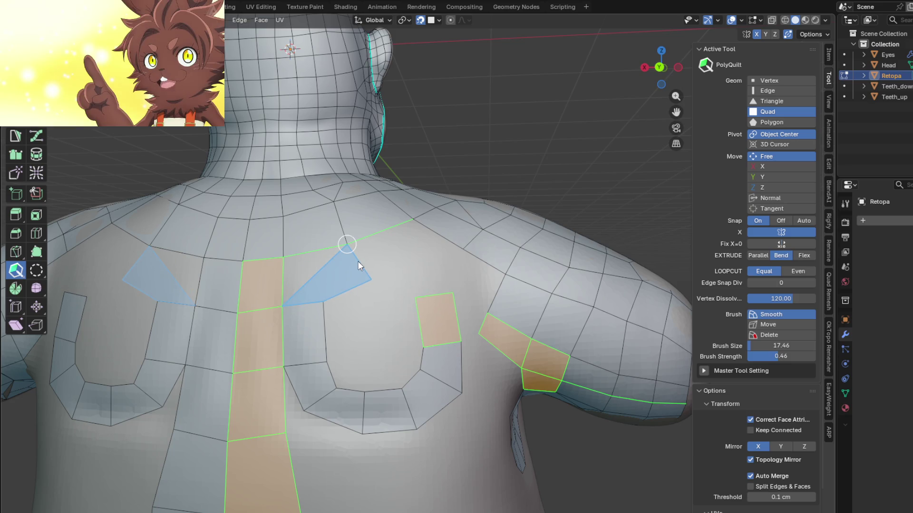
{"action": "left_click_drag", "start_coordinate": [357, 261], "coordinate": [328, 282]}
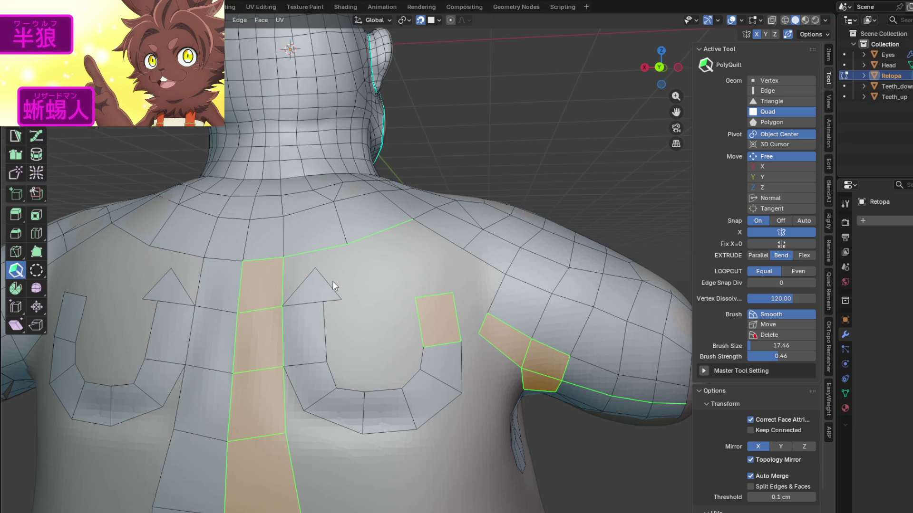
{"action": "scroll", "coordinate": [318, 265], "scroll_direction": "down", "scroll_amount": 2}
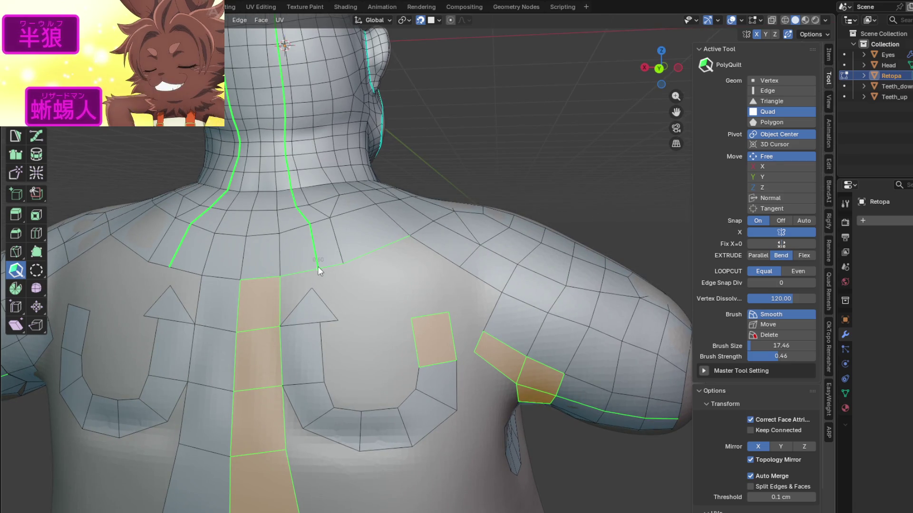
{"action": "scroll", "coordinate": [317, 266], "scroll_direction": "down", "scroll_amount": 4}
{"action": "scroll", "coordinate": [318, 262], "scroll_direction": "down", "scroll_amount": 1}
{"action": "key", "text": "ctrl+shift+z"}
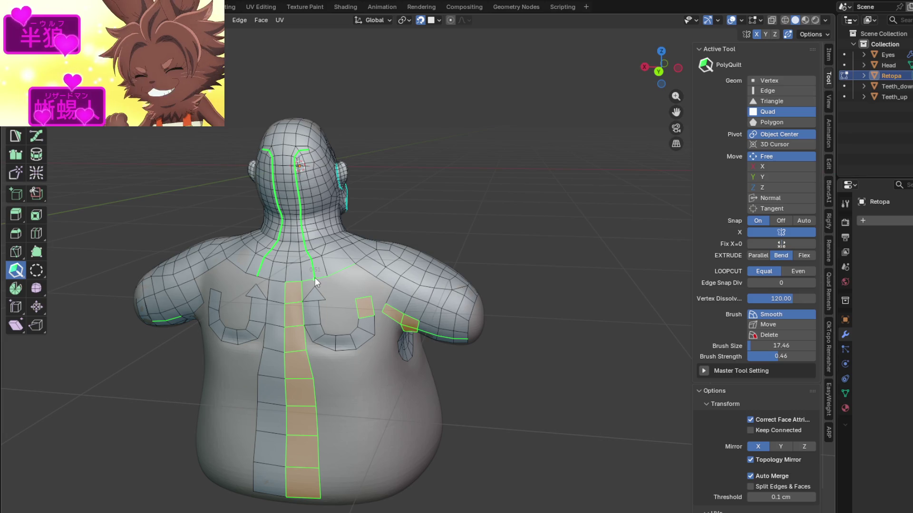
{"action": "scroll", "coordinate": [315, 277], "scroll_direction": "up", "scroll_amount": 2}
{"action": "scroll", "coordinate": [323, 285], "scroll_direction": "up", "scroll_amount": 2}
{"action": "scroll", "coordinate": [364, 314], "scroll_direction": "up", "scroll_amount": 2}
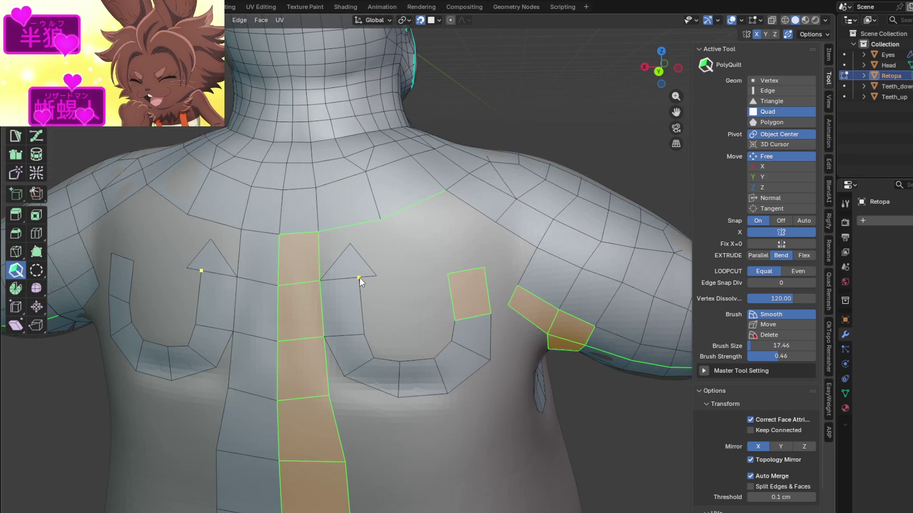
Extrude quads up from the triangles and convert the patch into ring quads
{"action": "middle_click_drag", "start_coordinate": [357, 294], "coordinate": [407, 288]}
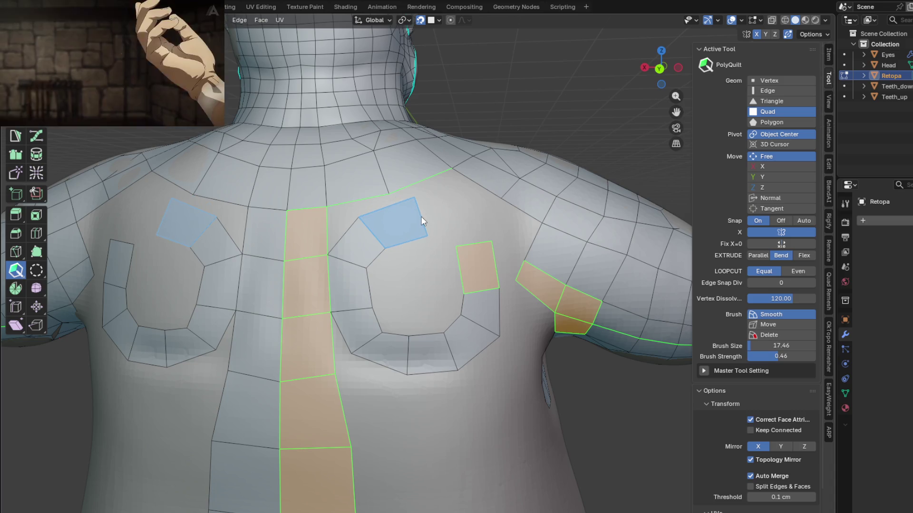
{"action": "left_click_drag", "start_coordinate": [421, 216], "coordinate": [421, 228]}
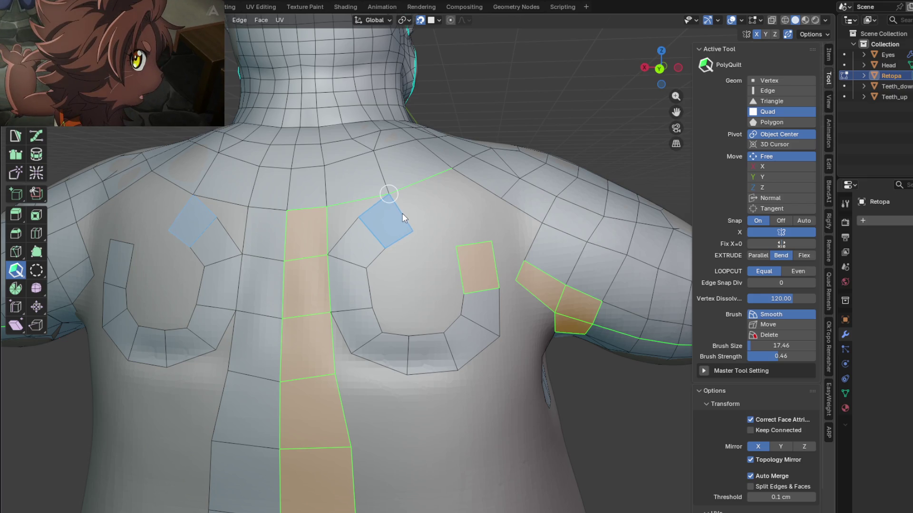
{"action": "left_click", "coordinate": [403, 214]}
{"action": "left_click", "coordinate": [440, 208]}
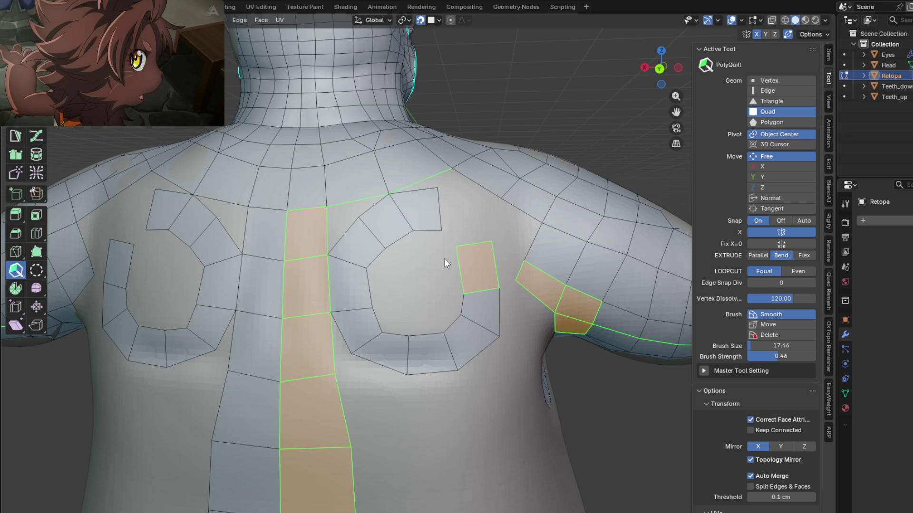
{"action": "left_click", "coordinate": [361, 219]}
{"action": "scroll", "coordinate": [410, 287], "scroll_direction": "up", "scroll_amount": 1}
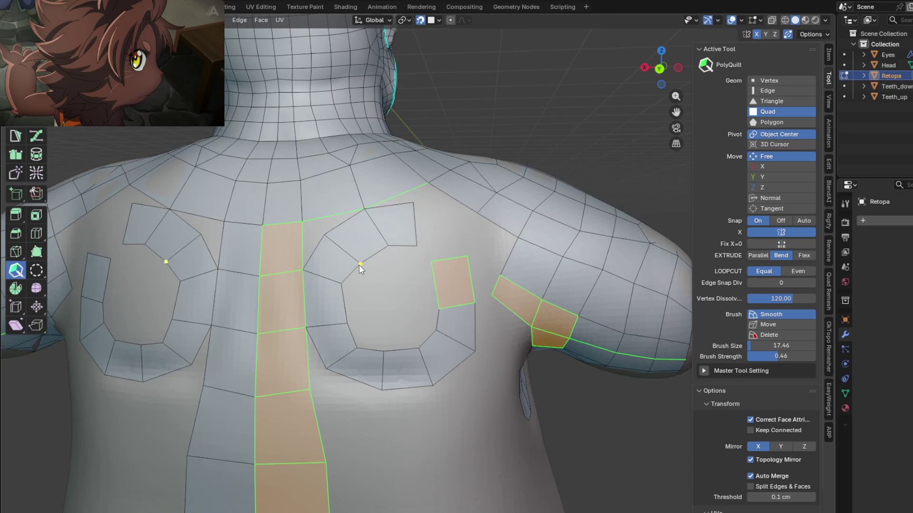
Adjust the ring's corner vertices to tidy its shape
{"action": "mouse_move", "coordinate": [342, 286]}
{"action": "left_mouse_down"}
{"action": "mouse_move", "coordinate": [340, 273]}
{"action": "mouse_move", "coordinate": [302, 275]}
{"action": "left_mouse_up"}
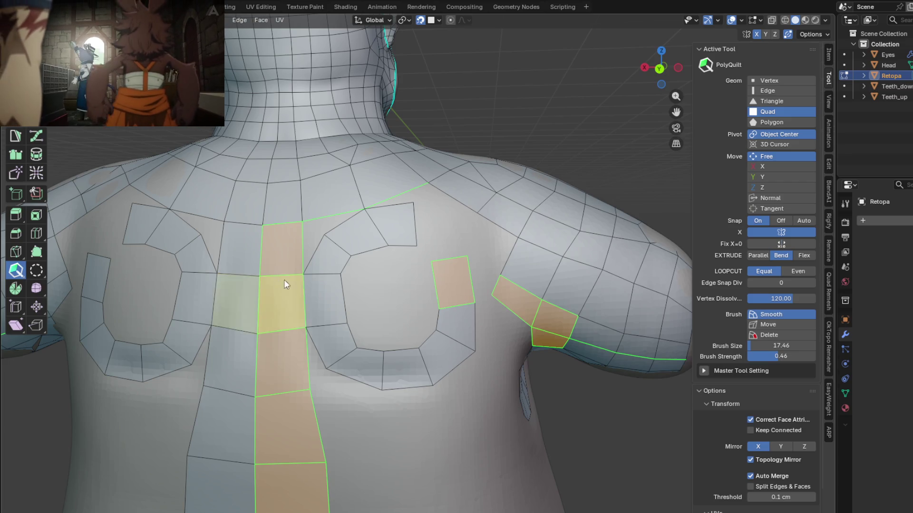
{"action": "middle_click_drag", "start_coordinate": [280, 284], "coordinate": [385, 288]}
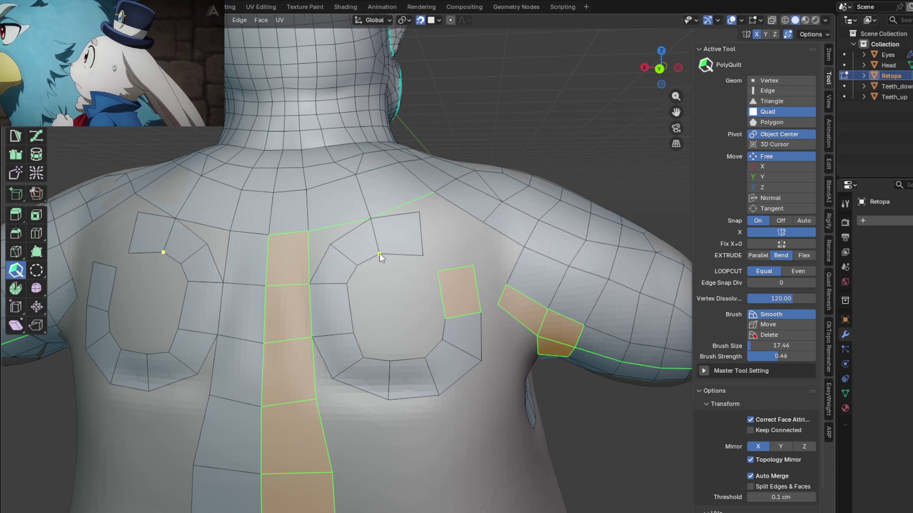
{"action": "left_click_drag", "start_coordinate": [424, 257], "coordinate": [415, 248]}
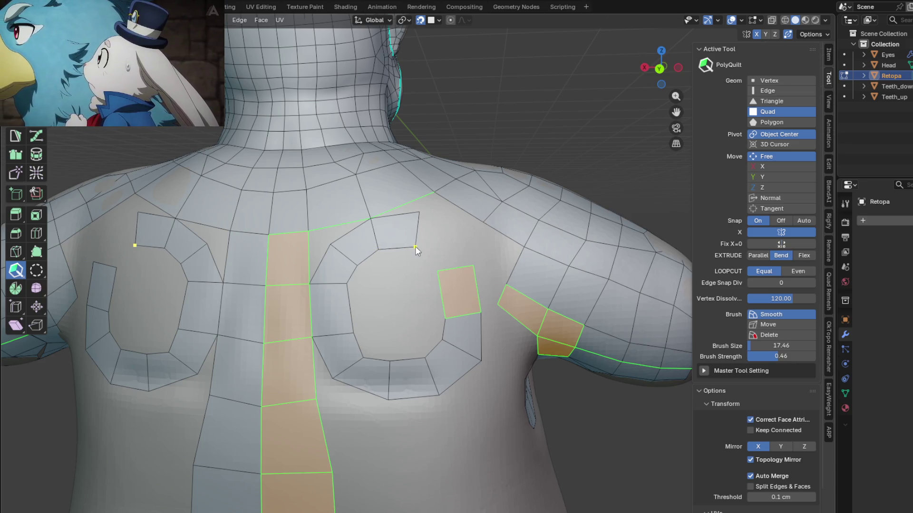
{"action": "left_click_drag", "start_coordinate": [419, 213], "coordinate": [411, 219]}
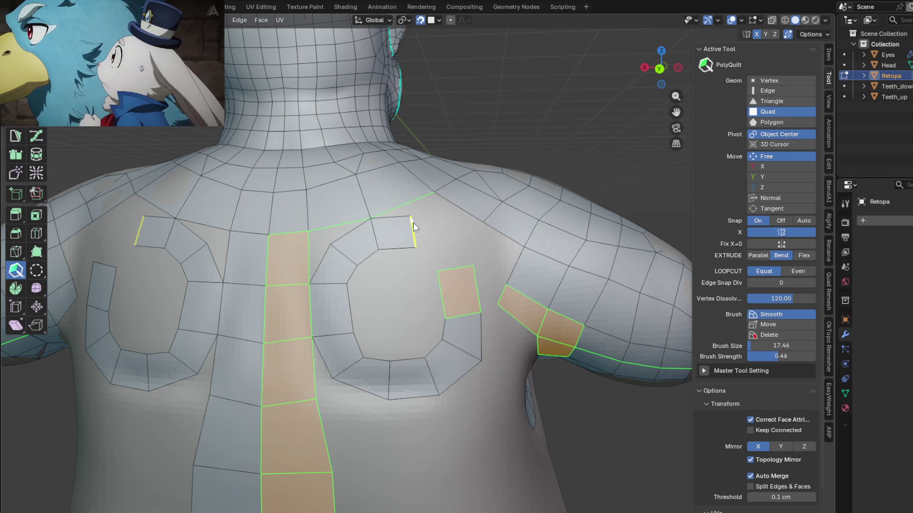
{"action": "middle_click_drag", "start_coordinate": [412, 223], "coordinate": [404, 283]}
{"action": "scroll", "coordinate": [404, 286], "scroll_direction": "down", "scroll_amount": 1}
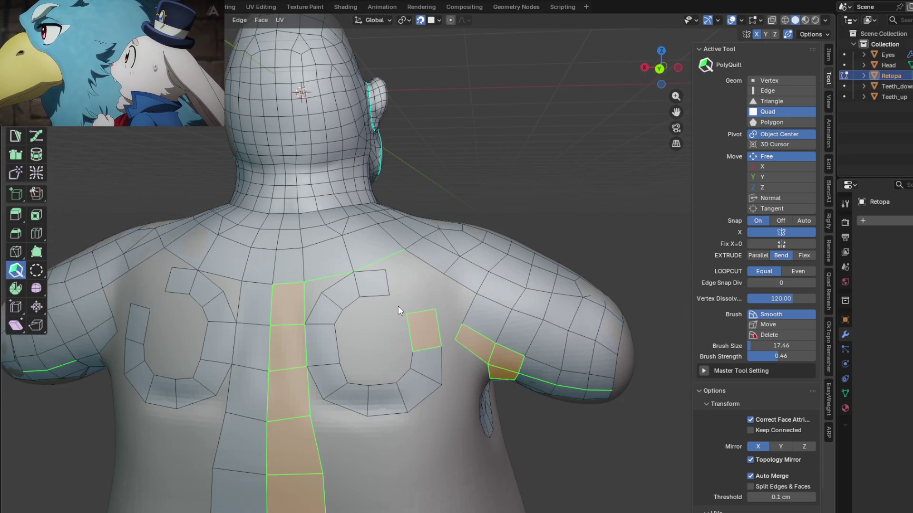
{"action": "scroll", "coordinate": [398, 307], "scroll_direction": "up", "scroll_amount": 1}
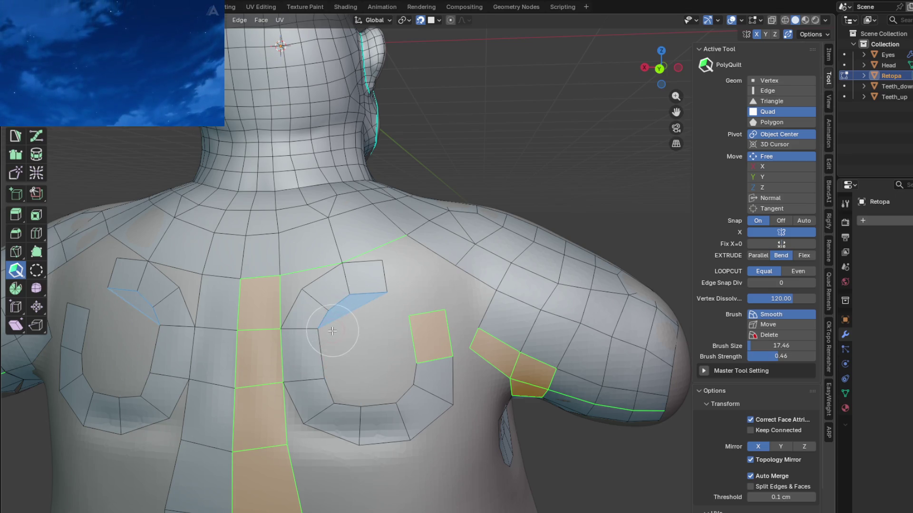
Extrude quads inward from the ring edges to close both rings
{"action": "mouse_move", "coordinate": [386, 279]}
{"action": "left_mouse_down"}
{"action": "mouse_move", "coordinate": [414, 282]}
{"action": "mouse_move", "coordinate": [432, 310]}
{"action": "left_mouse_up"}
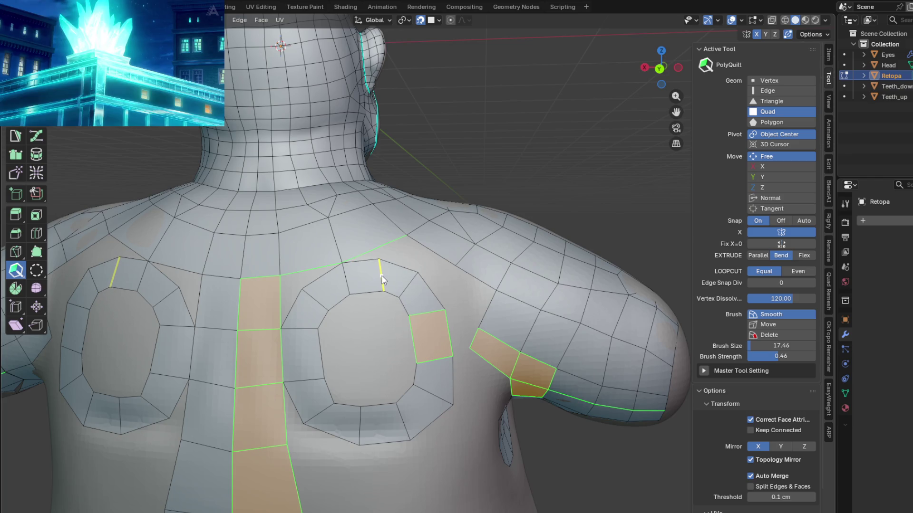
{"action": "mouse_move", "coordinate": [432, 284]}
{"action": "middle_mouse_down"}
{"action": "mouse_move", "coordinate": [418, 316]}
{"action": "mouse_move", "coordinate": [384, 303]}
{"action": "middle_mouse_up"}
{"action": "left_click_drag", "start_coordinate": [378, 223], "coordinate": [387, 295]}
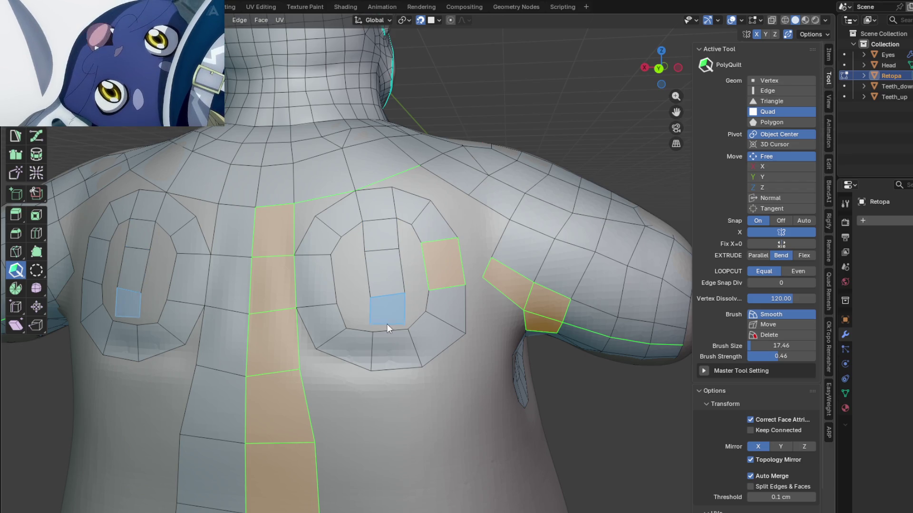
{"action": "left_click", "coordinate": [389, 325]}
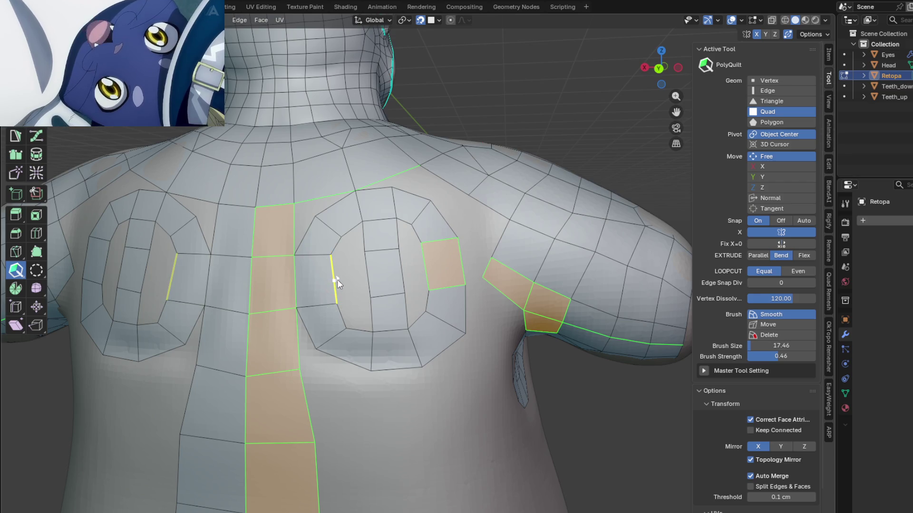
{"action": "left_click_drag", "start_coordinate": [338, 280], "coordinate": [427, 275]}
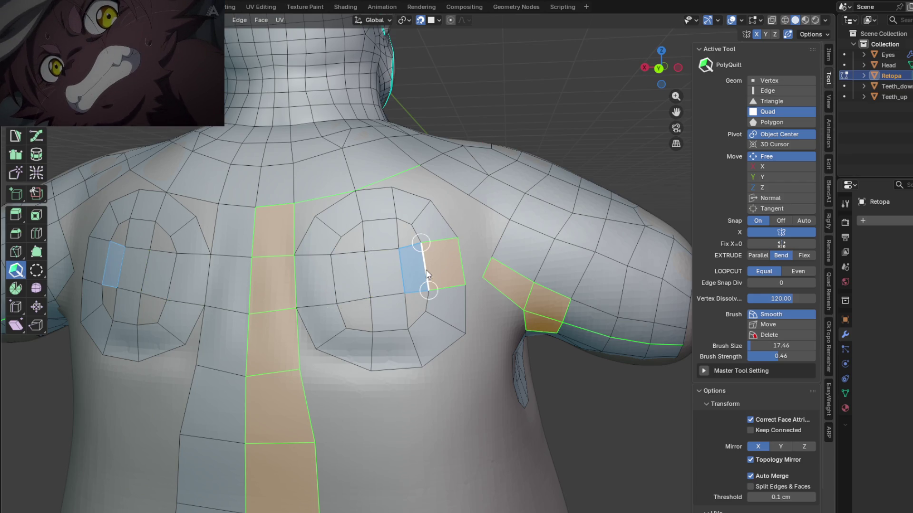
Fill the four corner quads inside each ring centre
{"action": "left_click", "coordinate": [351, 231]}
{"action": "left_click", "coordinate": [407, 233]}
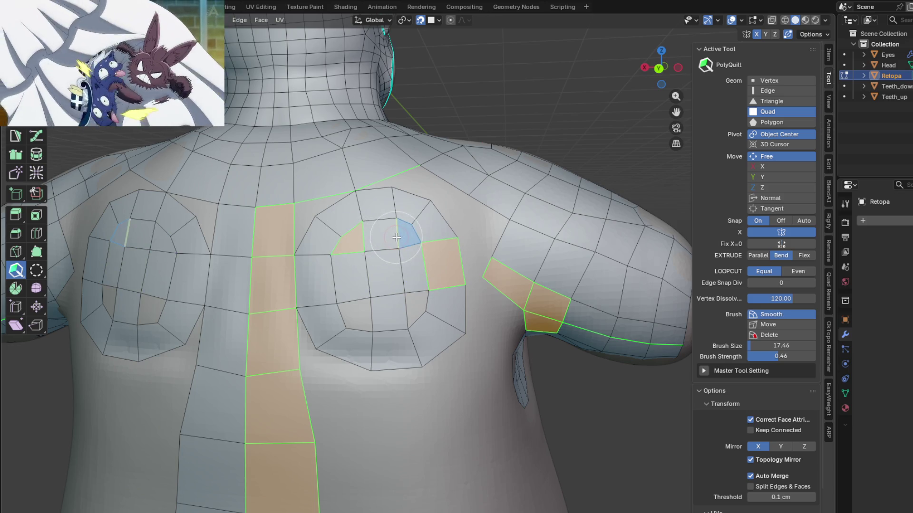
{"action": "left_click", "coordinate": [370, 304]}
{"action": "left_click", "coordinate": [407, 306]}
{"action": "scroll", "coordinate": [389, 314], "scroll_direction": "down", "scroll_amount": 3}
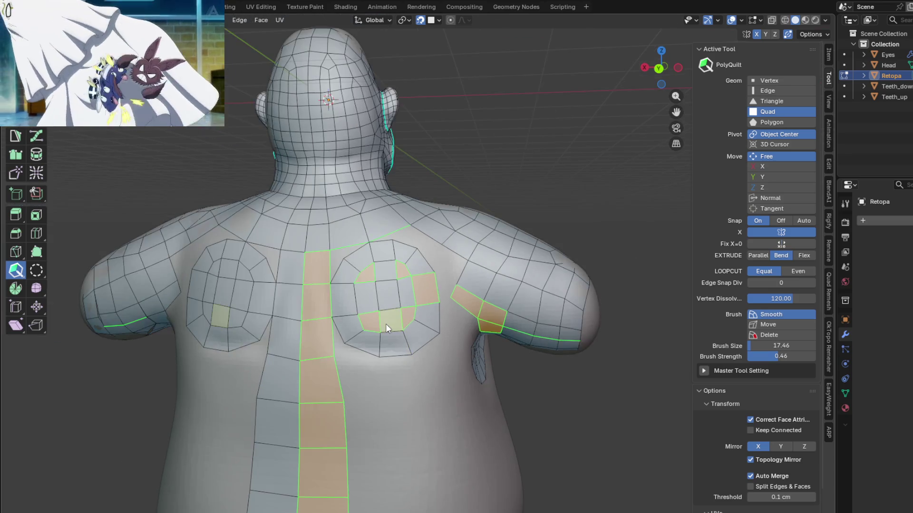
{"action": "scroll", "coordinate": [384, 286], "scroll_direction": "up", "scroll_amount": 3}
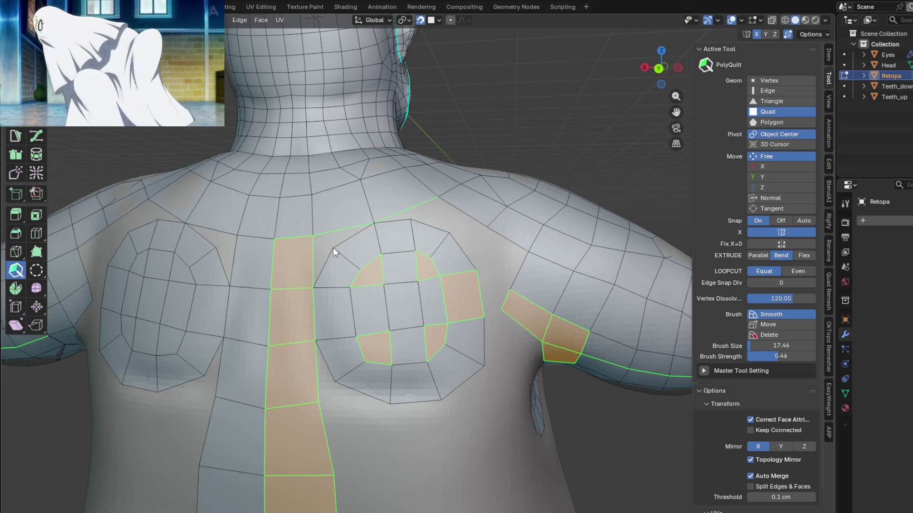
{"action": "scroll", "coordinate": [307, 263], "scroll_direction": "up", "scroll_amount": 2}
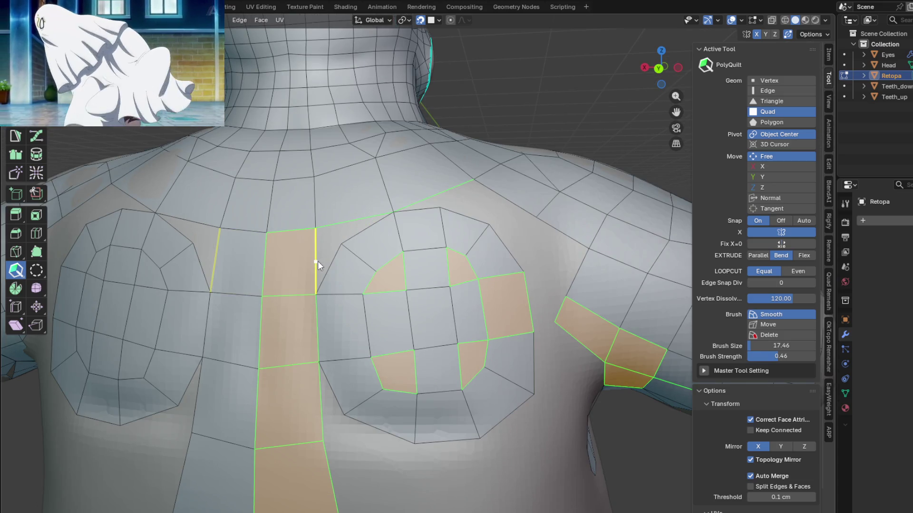
Bridge the central strip to the ring with a triangle, relax the ring vertices and add a face left of the patch
{"action": "left_click", "coordinate": [335, 235]}
{"action": "scroll", "coordinate": [429, 271], "scroll_direction": "down", "scroll_amount": 2}
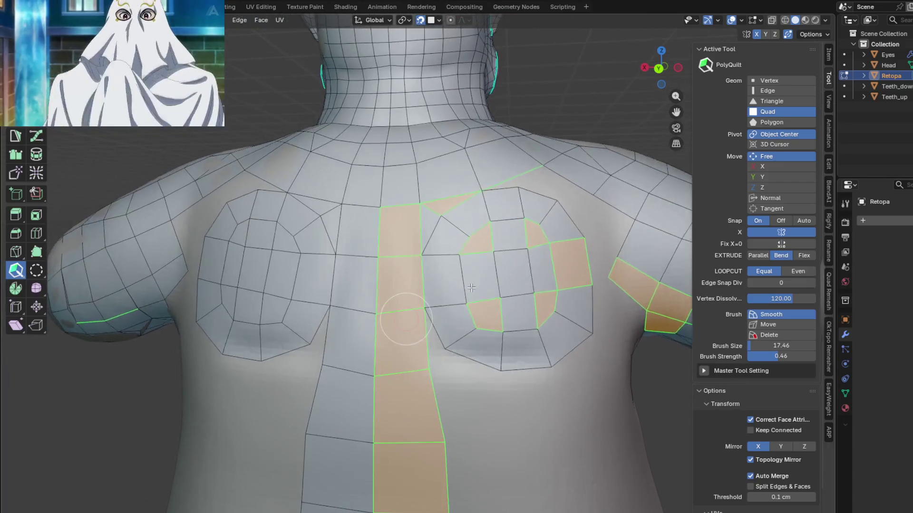
{"action": "middle_click_drag", "start_coordinate": [428, 271], "coordinate": [414, 291]}
{"action": "left_click_drag", "start_coordinate": [448, 296], "coordinate": [403, 269]}
{"action": "left_click", "coordinate": [371, 264]}
{"action": "scroll", "coordinate": [399, 285], "scroll_direction": "down", "scroll_amount": 3}
{"action": "scroll", "coordinate": [388, 316], "scroll_direction": "up", "scroll_amount": 3}
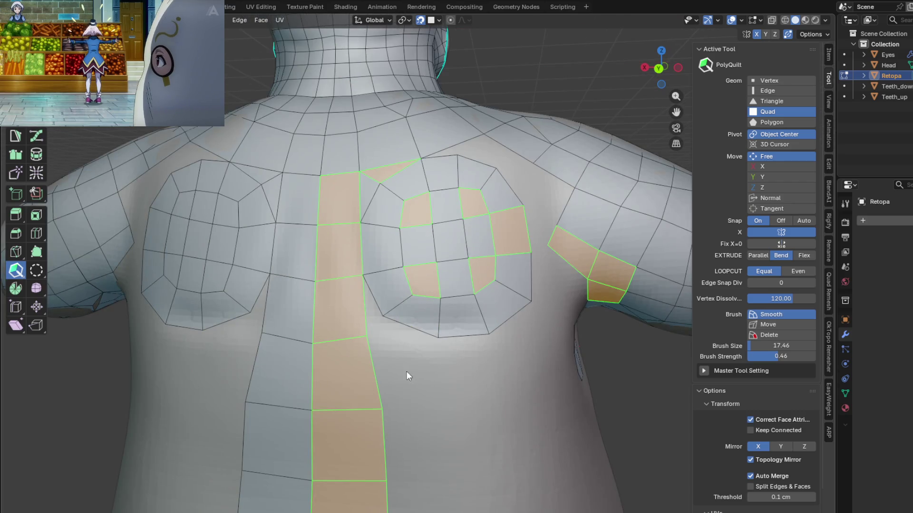
{"action": "scroll", "coordinate": [389, 314], "scroll_direction": "up", "scroll_amount": 2}
Orbit and zoom to a frontal view to inspect the chest mesh
{"action": "middle_click_drag", "start_coordinate": [389, 300], "coordinate": [357, 321], "text": "shift"}
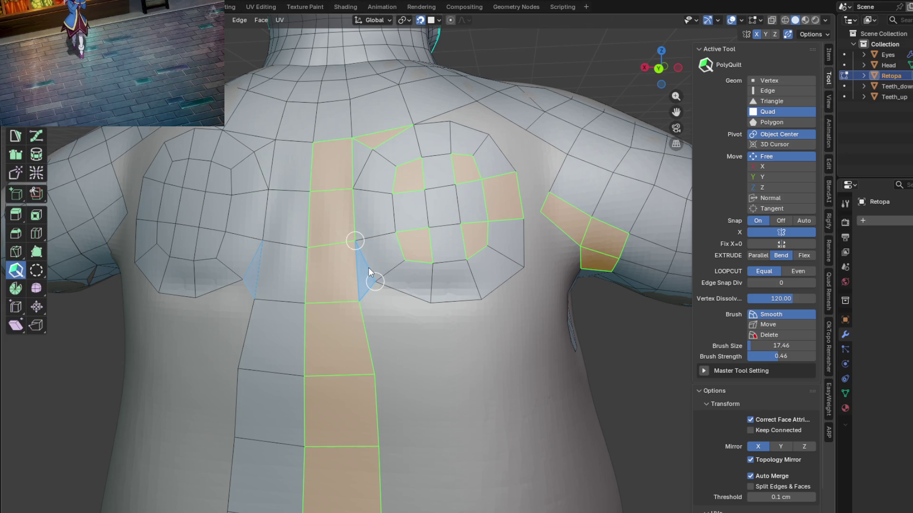
{"action": "scroll", "coordinate": [370, 301], "scroll_direction": "up", "scroll_amount": 3}
{"action": "middle_click_drag", "start_coordinate": [367, 317], "coordinate": [360, 321], "text": "shift"}
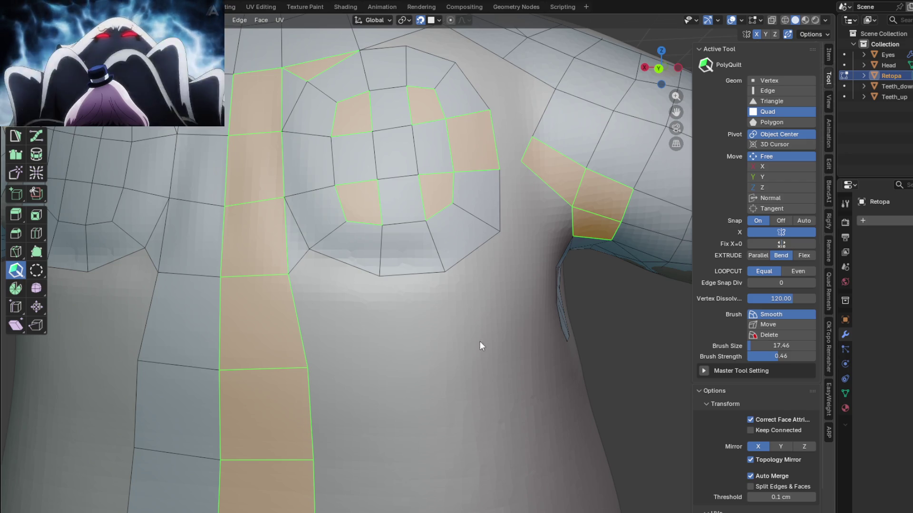
{"action": "middle_click_drag", "start_coordinate": [477, 349], "coordinate": [365, 299]}
{"action": "scroll", "coordinate": [403, 321], "scroll_direction": "up", "scroll_amount": 1}
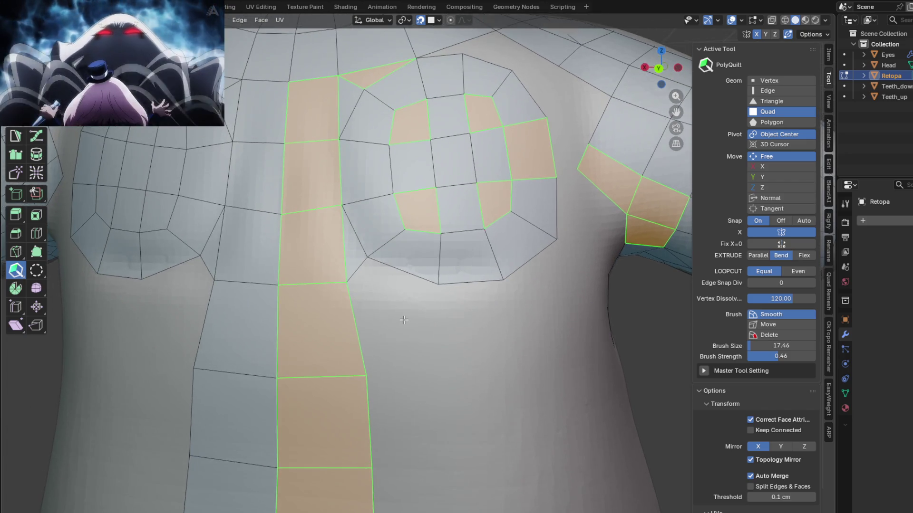
{"action": "scroll", "coordinate": [404, 321], "scroll_direction": "up", "scroll_amount": 1}
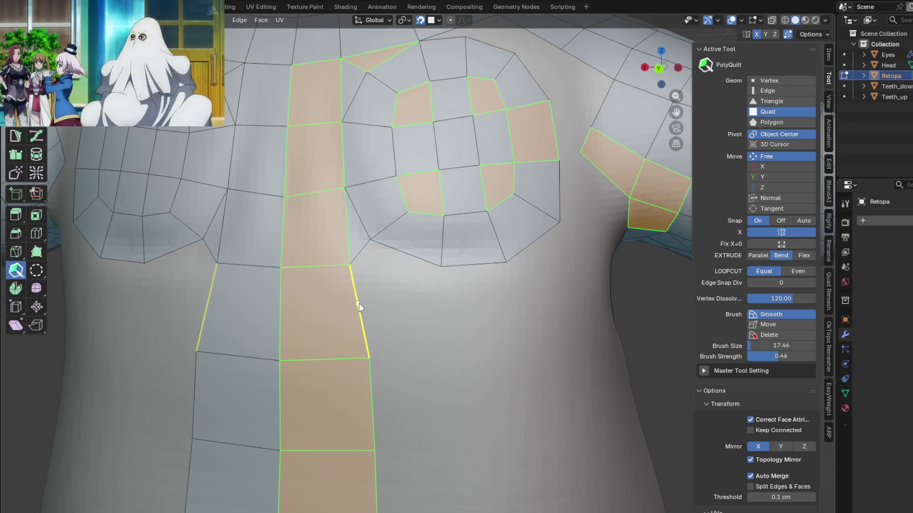
Extend a quad sideways from the central strip and cap it with a triangle face above
{"action": "left_click_drag", "start_coordinate": [369, 359], "coordinate": [353, 359]}
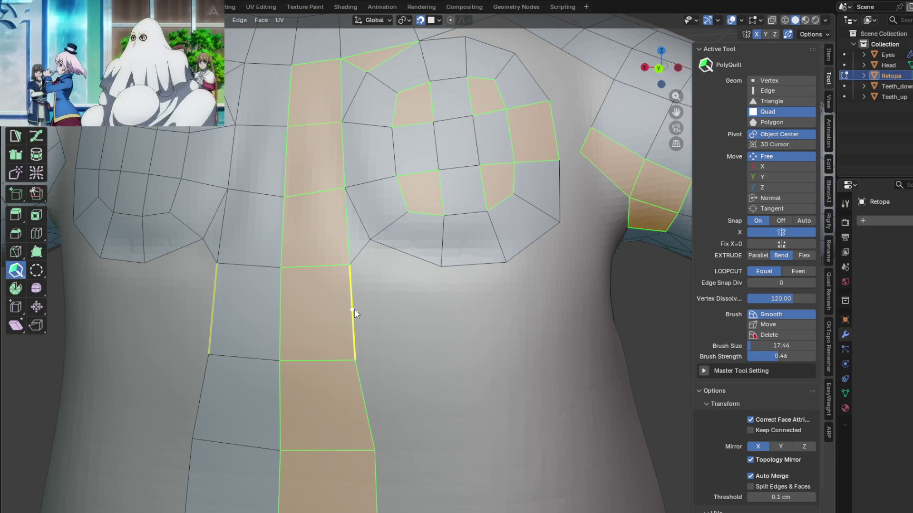
{"action": "left_click_drag", "start_coordinate": [358, 313], "coordinate": [439, 314]}
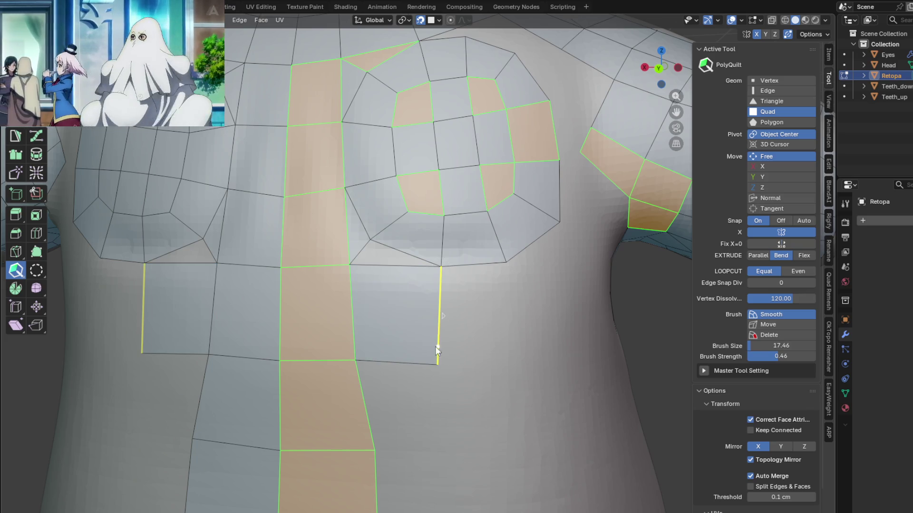
{"action": "left_click_drag", "start_coordinate": [439, 363], "coordinate": [447, 361]}
{"action": "left_click_drag", "start_coordinate": [392, 267], "coordinate": [368, 244]}
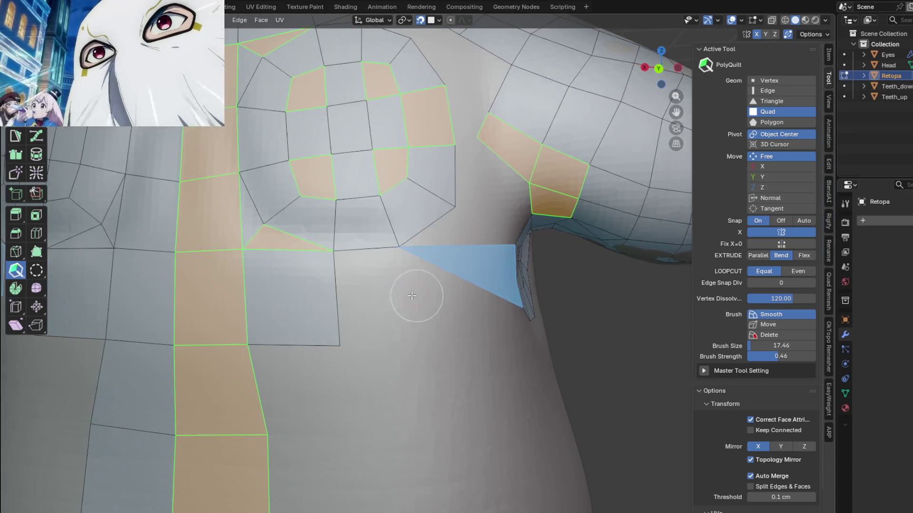
{"action": "scroll", "coordinate": [438, 268], "scroll_direction": "down", "scroll_amount": 2}
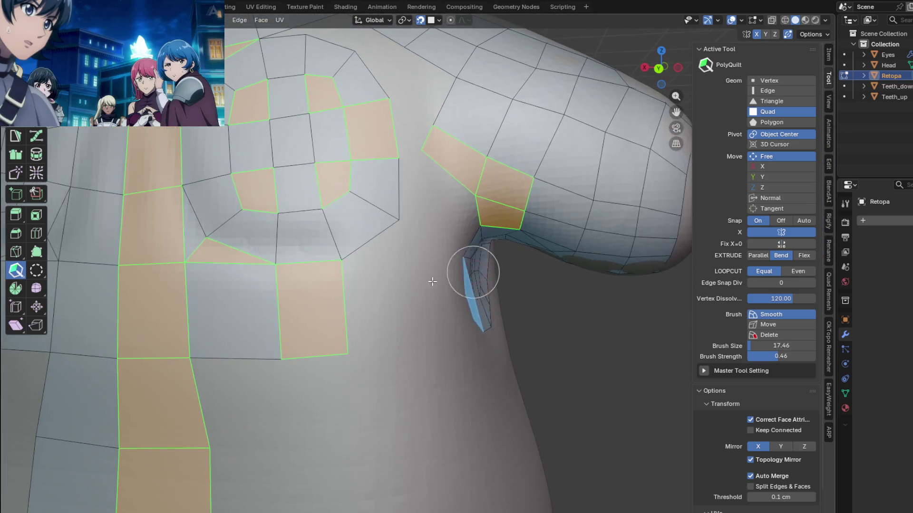
{"action": "scroll", "coordinate": [413, 283], "scroll_direction": "down", "scroll_amount": 1}
{"action": "scroll", "coordinate": [412, 283], "scroll_direction": "down", "scroll_amount": 2}
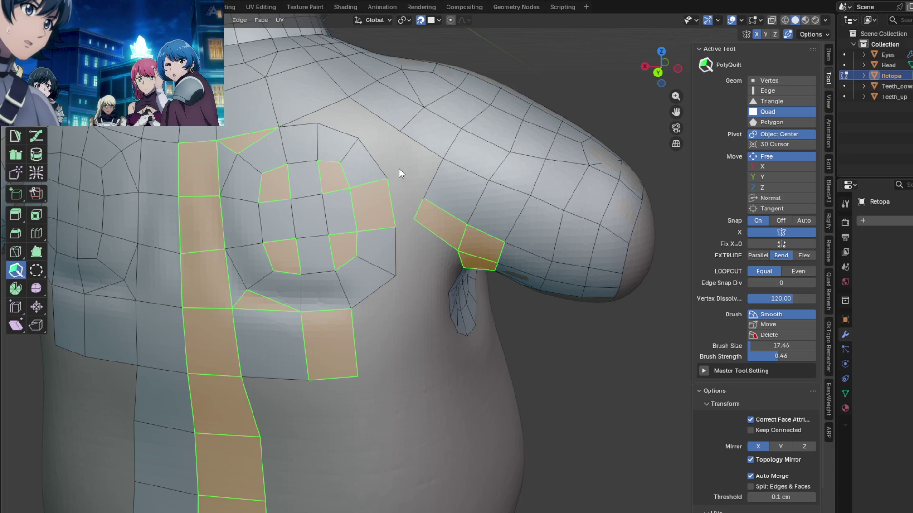
Pull a new edge out on the back and fill the hole near the armpit with a quad
{"action": "middle_click_drag", "start_coordinate": [410, 299], "coordinate": [400, 213]}
{"action": "scroll", "coordinate": [399, 275], "scroll_direction": "up", "scroll_amount": 2}
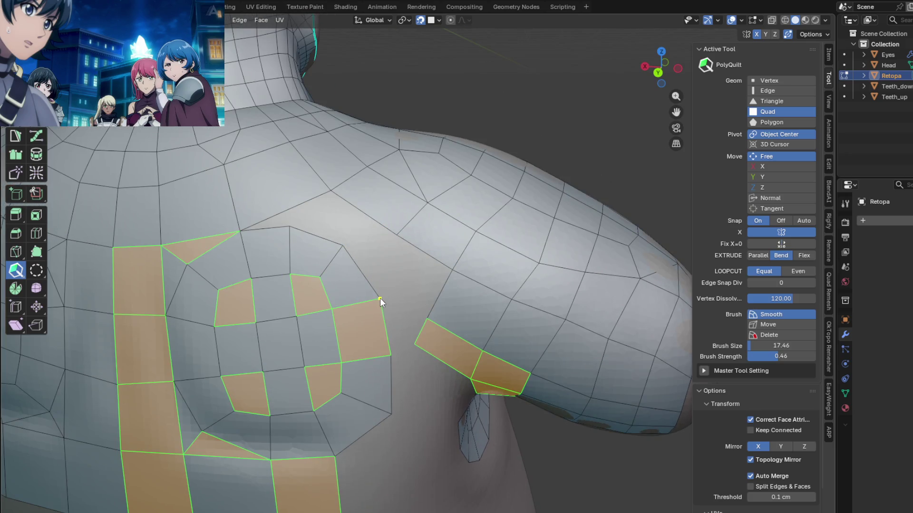
{"action": "left_click_drag", "start_coordinate": [320, 277], "coordinate": [340, 249]}
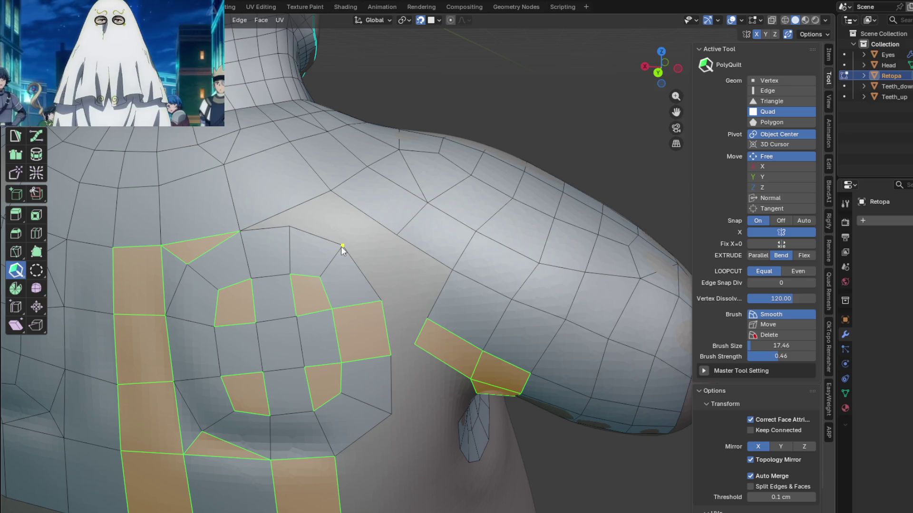
{"action": "scroll", "coordinate": [368, 252], "scroll_direction": "up", "scroll_amount": 1}
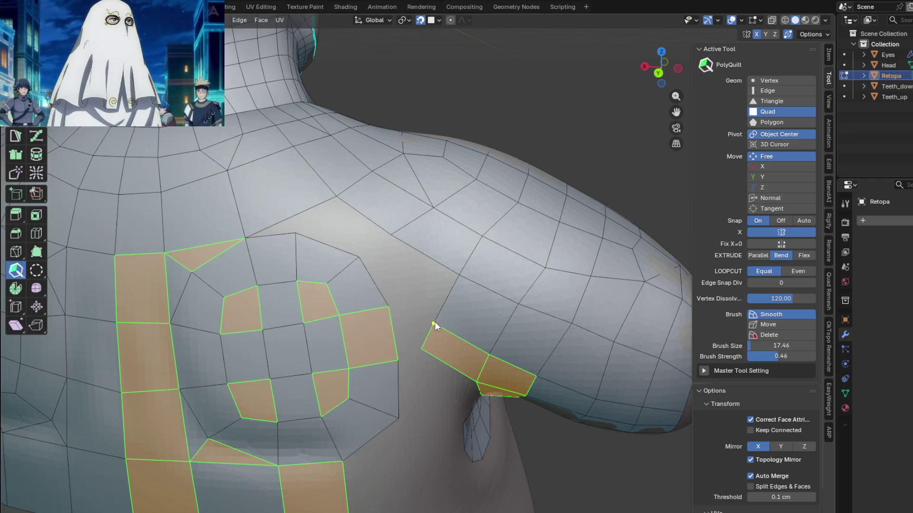
{"action": "scroll", "coordinate": [422, 293], "scroll_direction": "up", "scroll_amount": 1}
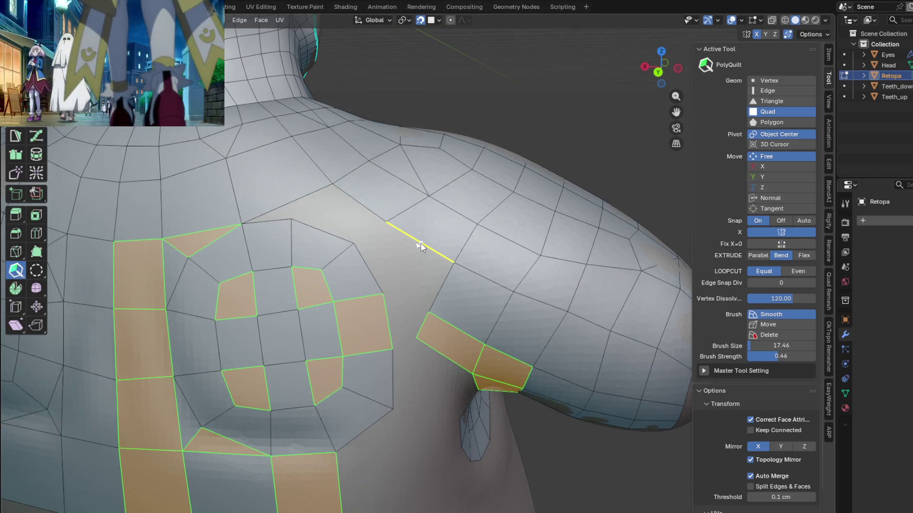
{"action": "left_click", "coordinate": [373, 271]}
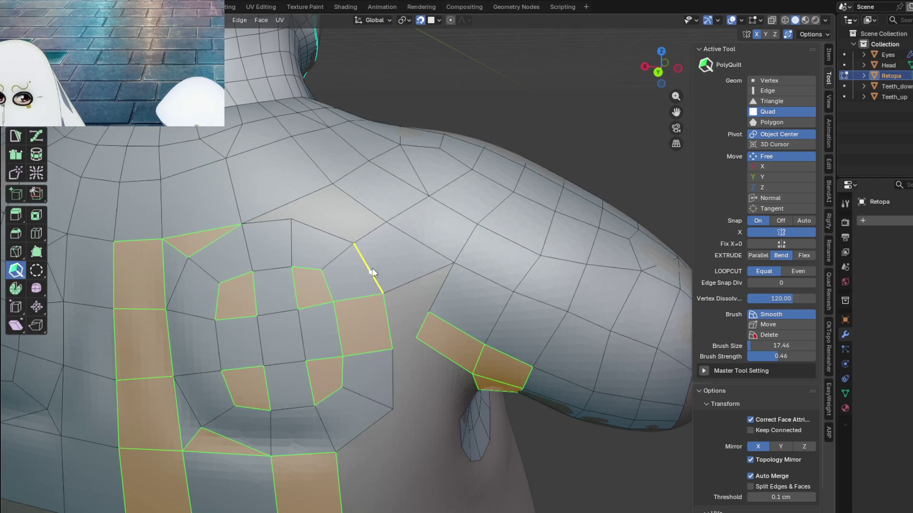
{"action": "middle_click_drag", "start_coordinate": [340, 228], "coordinate": [364, 227]}
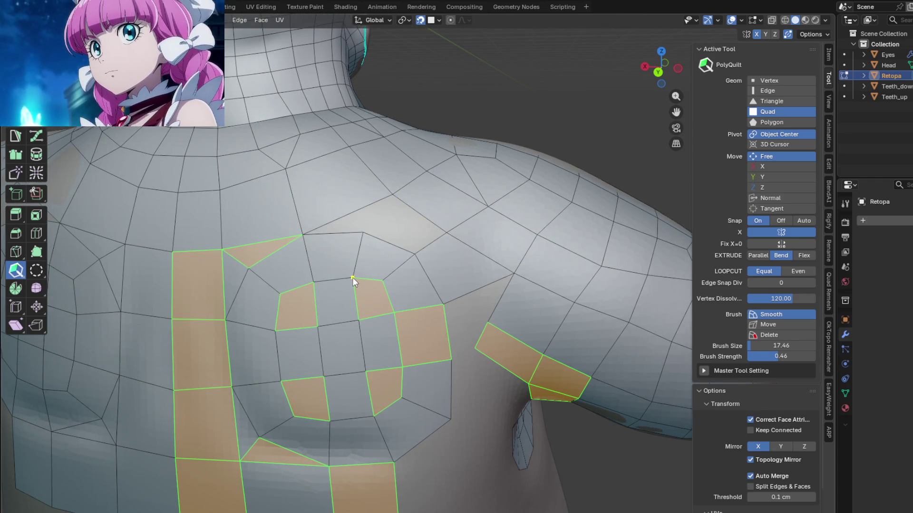
Add a triangle and a new quad on the back, settle its vertices and add a triangle near the armpit
{"action": "mouse_move", "coordinate": [331, 233]}
{"action": "left_mouse_down"}
{"action": "mouse_move", "coordinate": [391, 197]}
{"action": "mouse_move", "coordinate": [378, 219]}
{"action": "mouse_move", "coordinate": [385, 214]}
{"action": "left_mouse_up"}
{"action": "mouse_move", "coordinate": [395, 305]}
{"action": "middle_mouse_down"}
{"action": "mouse_move", "coordinate": [410, 296]}
{"action": "mouse_move", "coordinate": [410, 276]}
{"action": "middle_mouse_up"}
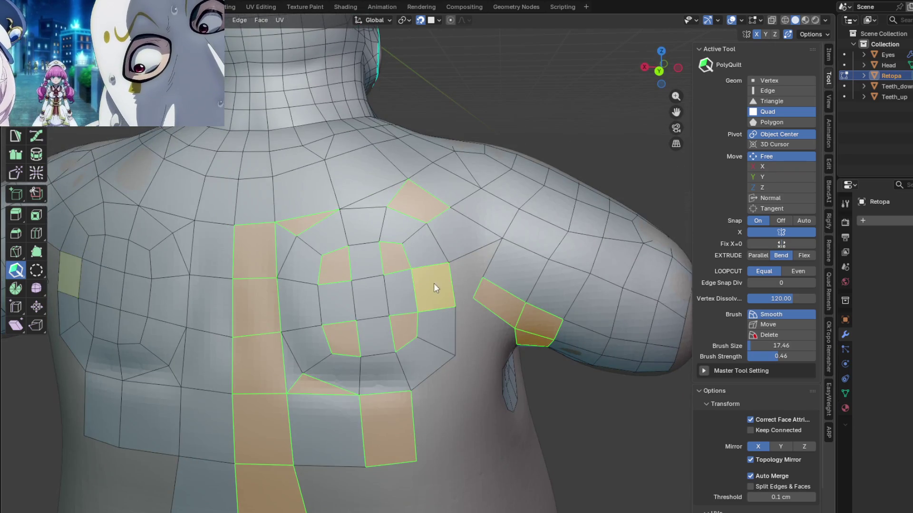
{"action": "scroll", "coordinate": [464, 311], "scroll_direction": "up", "scroll_amount": 4}
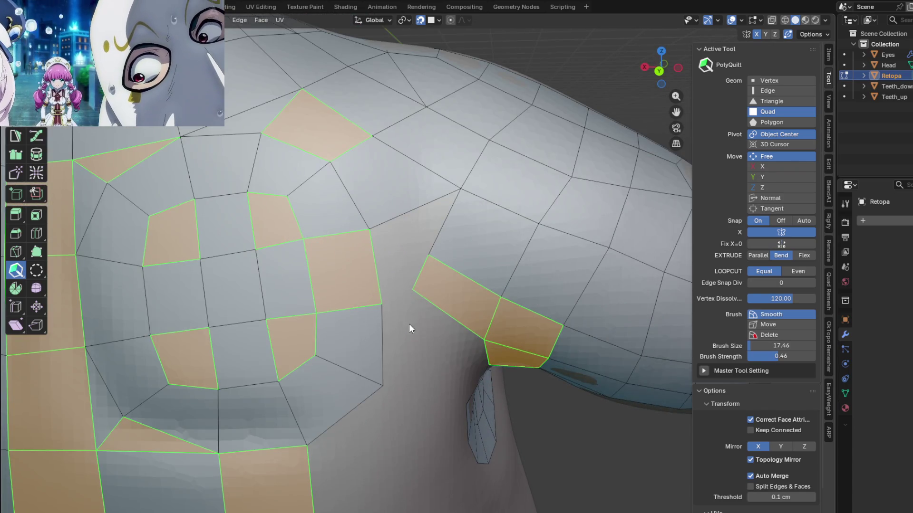
{"action": "left_click_drag", "start_coordinate": [413, 309], "coordinate": [413, 303]}
{"action": "mouse_move", "coordinate": [428, 257]}
{"action": "left_mouse_down"}
{"action": "mouse_move", "coordinate": [423, 249]}
{"action": "mouse_move", "coordinate": [405, 271]}
{"action": "mouse_move", "coordinate": [396, 252]}
{"action": "left_mouse_up"}
{"action": "left_click_drag", "start_coordinate": [441, 221], "coordinate": [370, 230]}
Extrude faces around the armpit and a quad from the edge toward the arm
{"action": "middle_click_drag", "start_coordinate": [420, 329], "coordinate": [399, 300]}
{"action": "left_click_drag", "start_coordinate": [360, 286], "coordinate": [372, 243]}
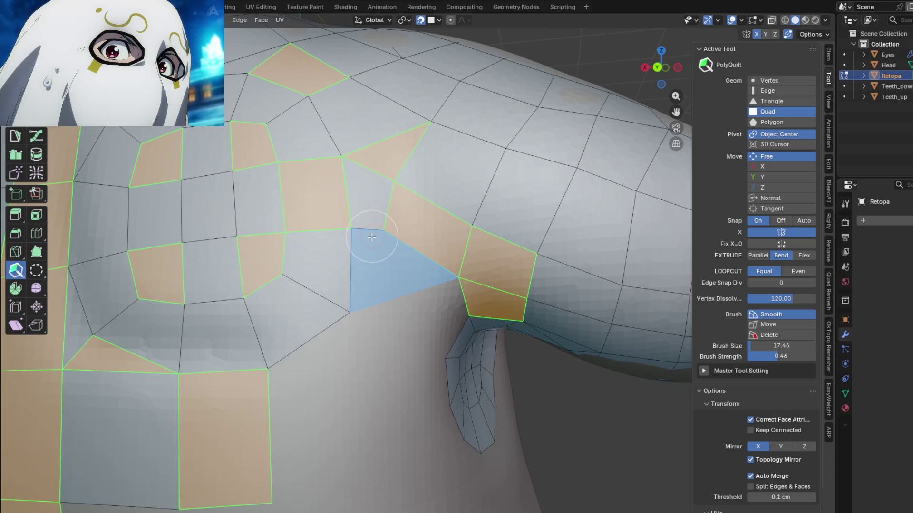
{"action": "middle_click_drag", "start_coordinate": [371, 257], "coordinate": [368, 227]}
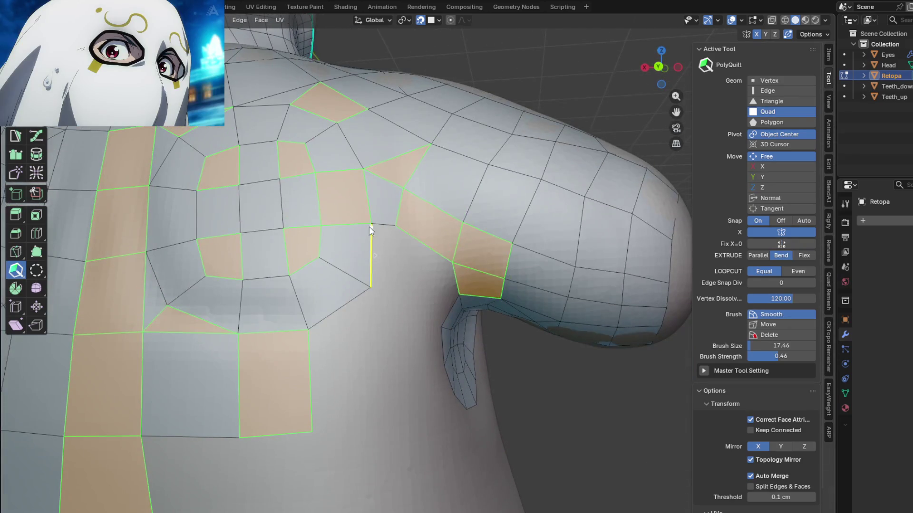
{"action": "mouse_move", "coordinate": [421, 267]}
{"action": "middle_mouse_down"}
{"action": "mouse_move", "coordinate": [411, 247]}
{"action": "mouse_move", "coordinate": [357, 330]}
{"action": "middle_mouse_up"}
{"action": "middle_click_drag", "start_coordinate": [377, 286], "coordinate": [372, 303]}
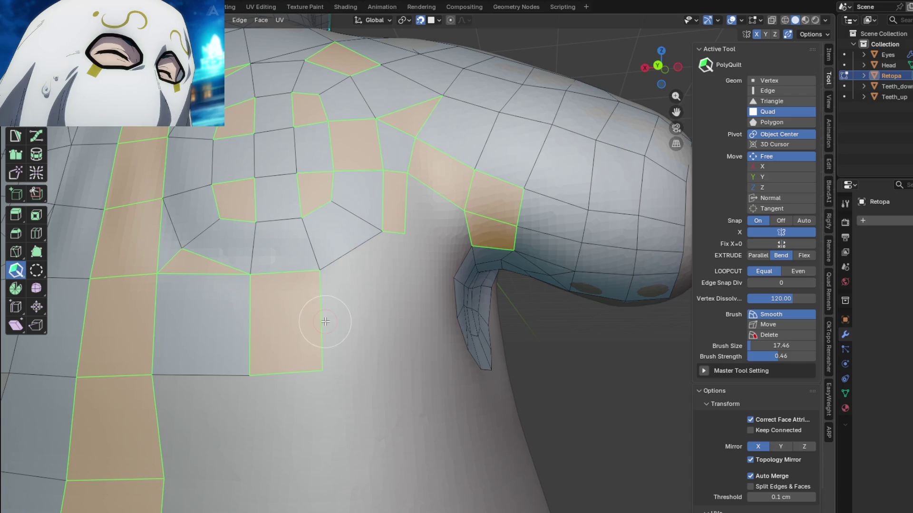
{"action": "left_click_drag", "start_coordinate": [323, 321], "coordinate": [384, 318]}
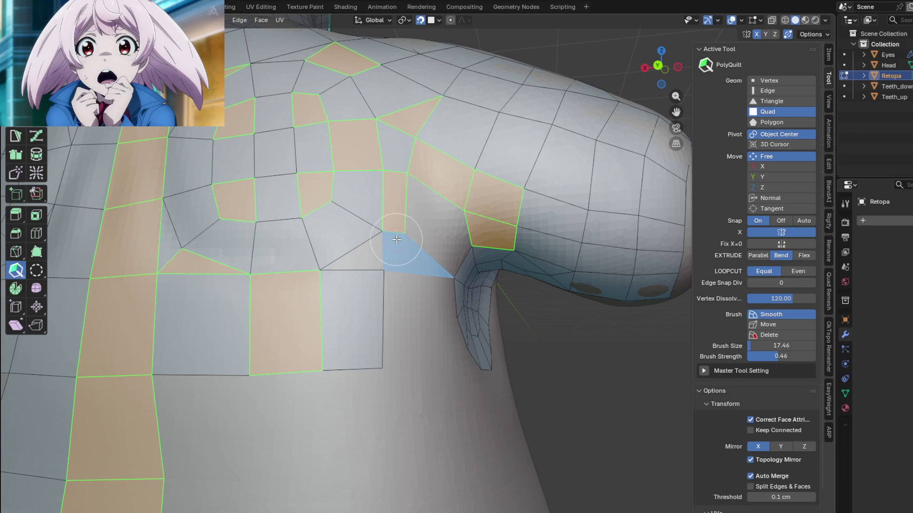
{"action": "middle_click_drag", "start_coordinate": [395, 238], "coordinate": [375, 238]}
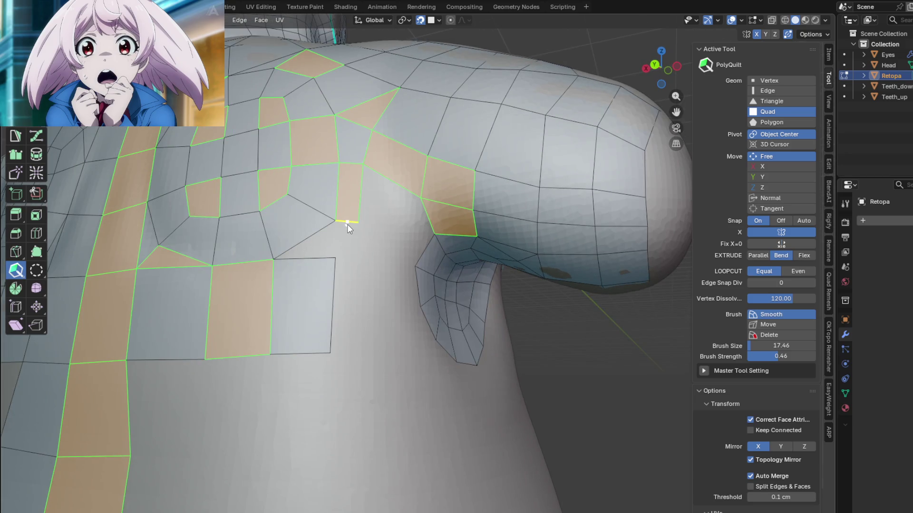
Extrude a triangle toward the arm and two quads down from the band's lower edge
{"action": "middle_click_drag", "start_coordinate": [350, 265], "coordinate": [346, 275]}
{"action": "left_click_drag", "start_coordinate": [346, 266], "coordinate": [346, 265]}
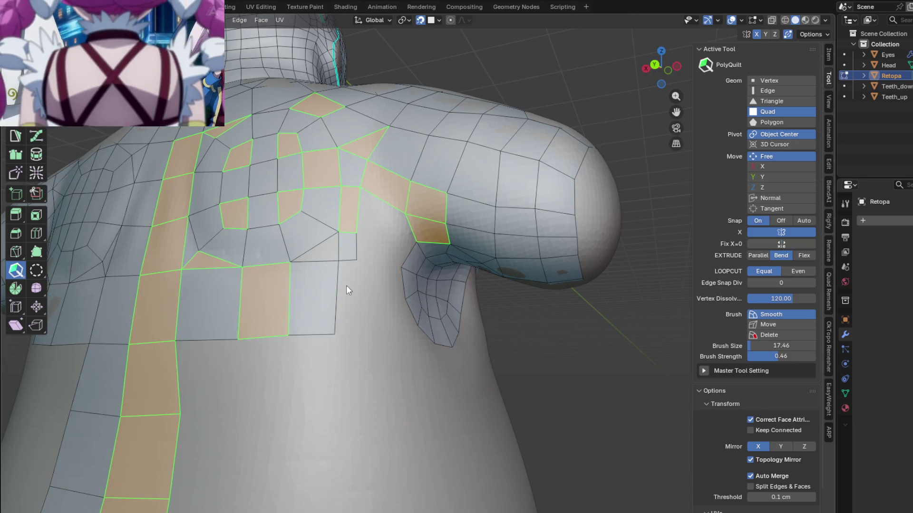
{"action": "scroll", "coordinate": [346, 287], "scroll_direction": "up", "scroll_amount": 3}
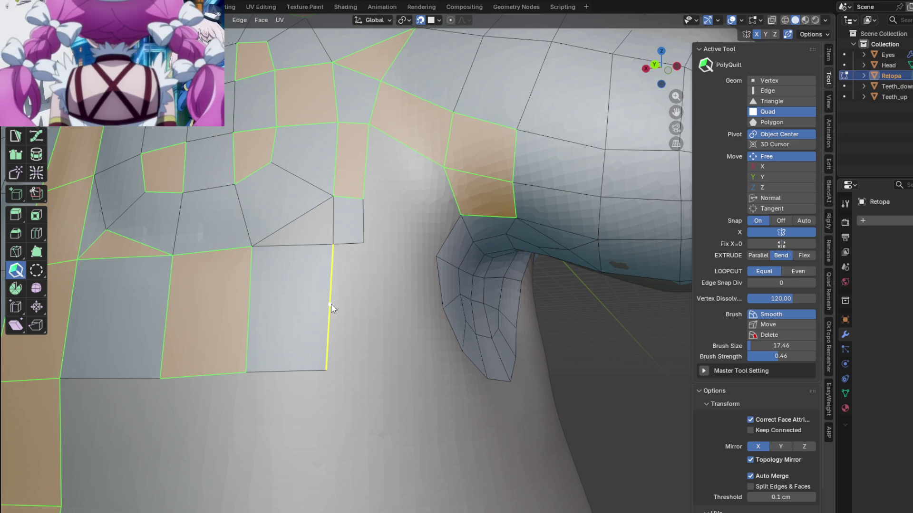
{"action": "left_click_drag", "start_coordinate": [332, 309], "coordinate": [369, 294]}
{"action": "mouse_move", "coordinate": [365, 304]}
{"action": "middle_mouse_down"}
{"action": "mouse_move", "coordinate": [362, 276]}
{"action": "mouse_move", "coordinate": [342, 319]}
{"action": "mouse_move", "coordinate": [357, 350]}
{"action": "middle_mouse_up"}
{"action": "scroll", "coordinate": [327, 285], "scroll_direction": "down", "scroll_amount": 3}
{"action": "scroll", "coordinate": [342, 320], "scroll_direction": "down", "scroll_amount": 5}
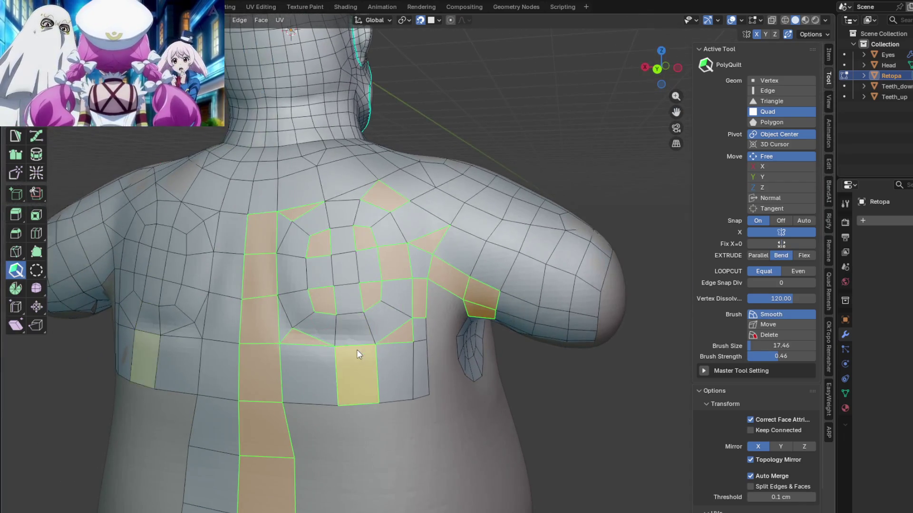
Raise the lower boundary edges of the back band and their mirrors to even the bottom quad row
{"action": "key", "text": "Tab"}
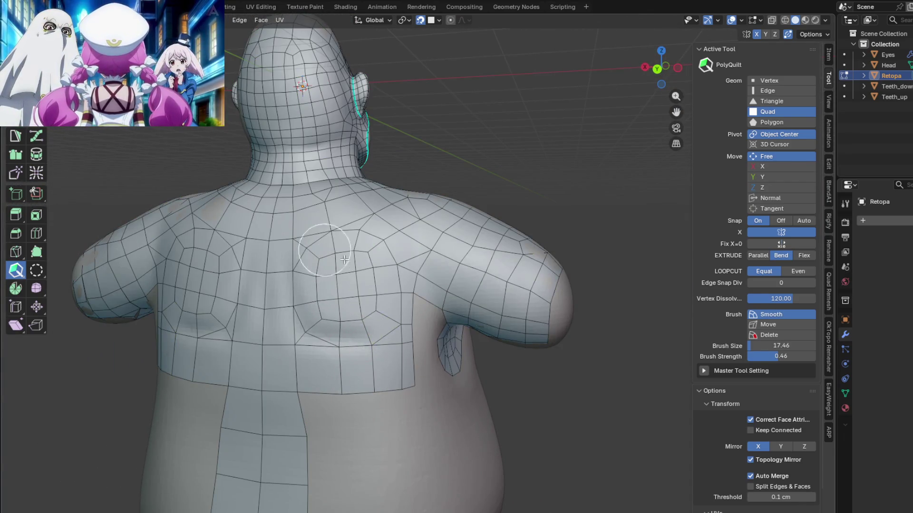
{"action": "middle_click_drag", "start_coordinate": [364, 312], "coordinate": [343, 286]}
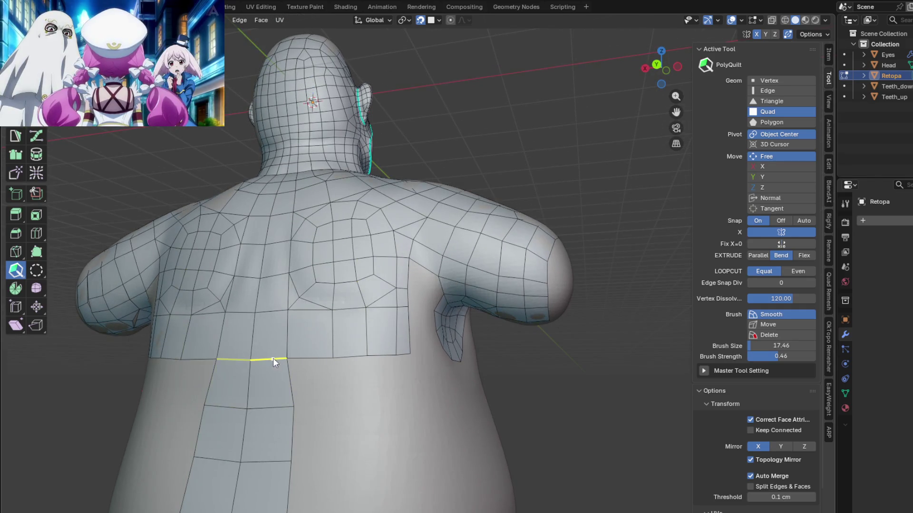
{"action": "left_click_drag", "start_coordinate": [272, 358], "coordinate": [273, 339]}
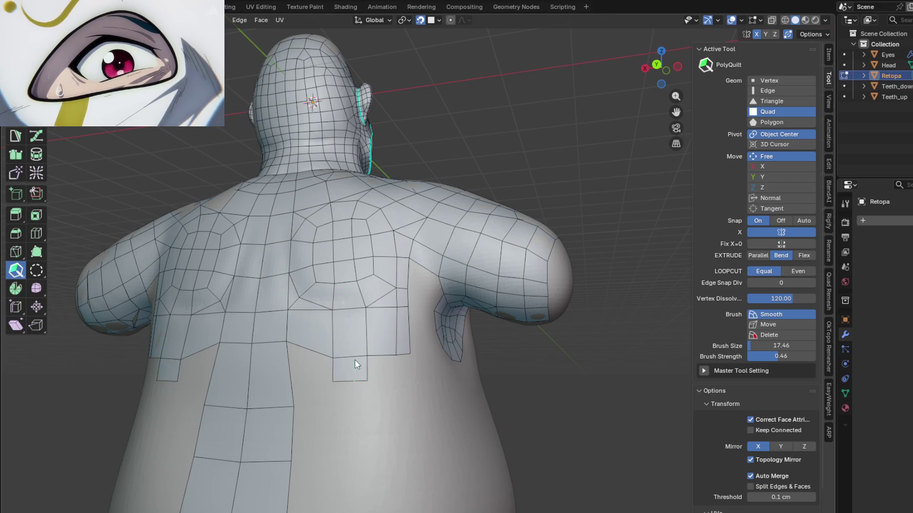
{"action": "mouse_move", "coordinate": [358, 357]}
{"action": "left_mouse_down"}
{"action": "mouse_move", "coordinate": [356, 344]}
{"action": "mouse_move", "coordinate": [404, 343]}
{"action": "left_mouse_up"}
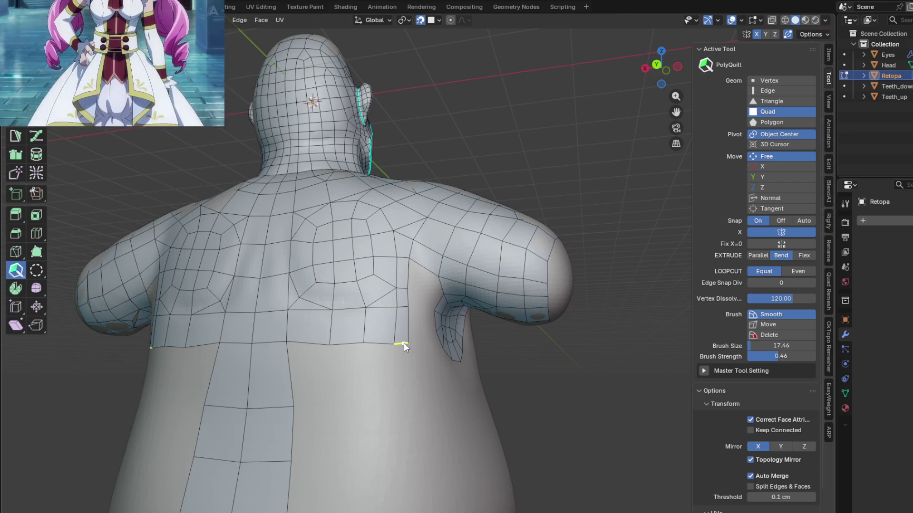
Orbit around the back and armpit to check the adjusted band
{"action": "mouse_move", "coordinate": [405, 343]}
{"action": "middle_mouse_down"}
{"action": "mouse_move", "coordinate": [437, 364]}
{"action": "mouse_move", "coordinate": [428, 352]}
{"action": "middle_mouse_up"}
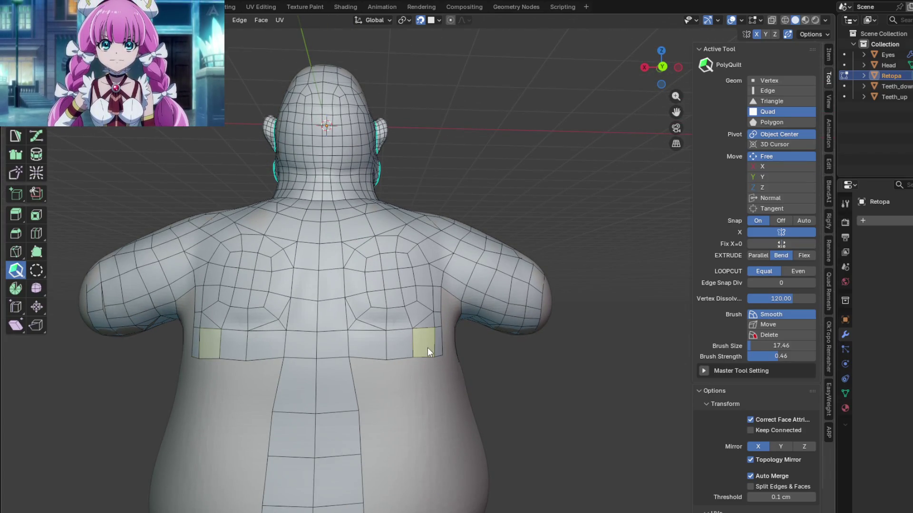
{"action": "mouse_move", "coordinate": [426, 340]}
{"action": "middle_mouse_down"}
{"action": "mouse_move", "coordinate": [403, 277]}
{"action": "mouse_move", "coordinate": [433, 285]}
{"action": "middle_mouse_up"}
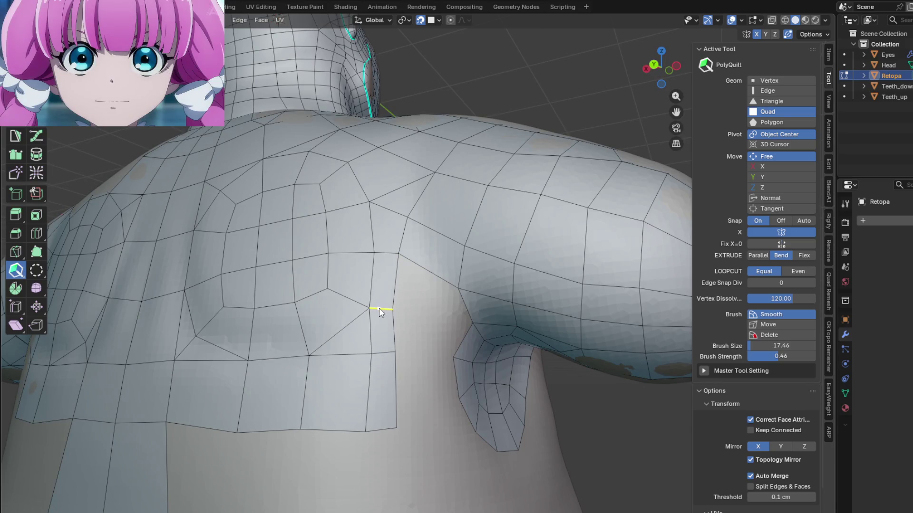
{"action": "mouse_move", "coordinate": [398, 350]}
{"action": "middle_mouse_down"}
{"action": "mouse_move", "coordinate": [410, 322]}
{"action": "mouse_move", "coordinate": [411, 332]}
{"action": "middle_mouse_up"}
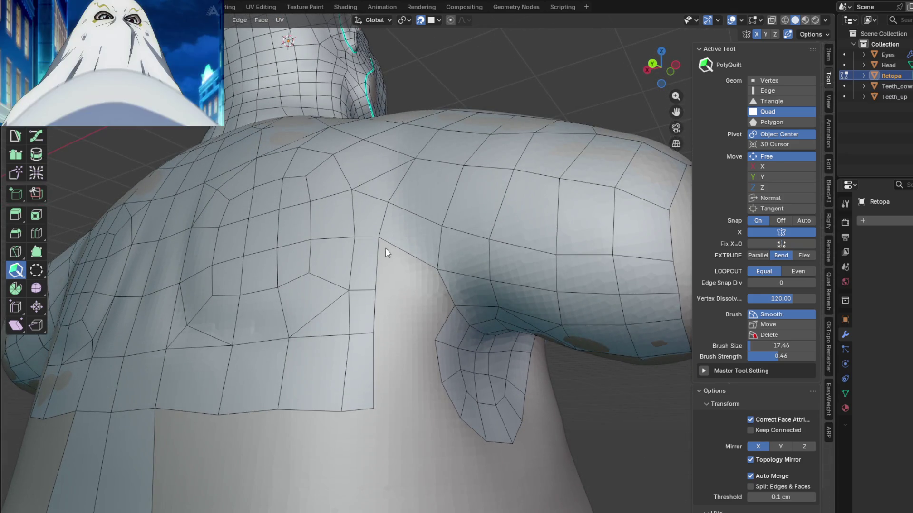
{"action": "middle_click_drag", "start_coordinate": [380, 238], "coordinate": [414, 296]}
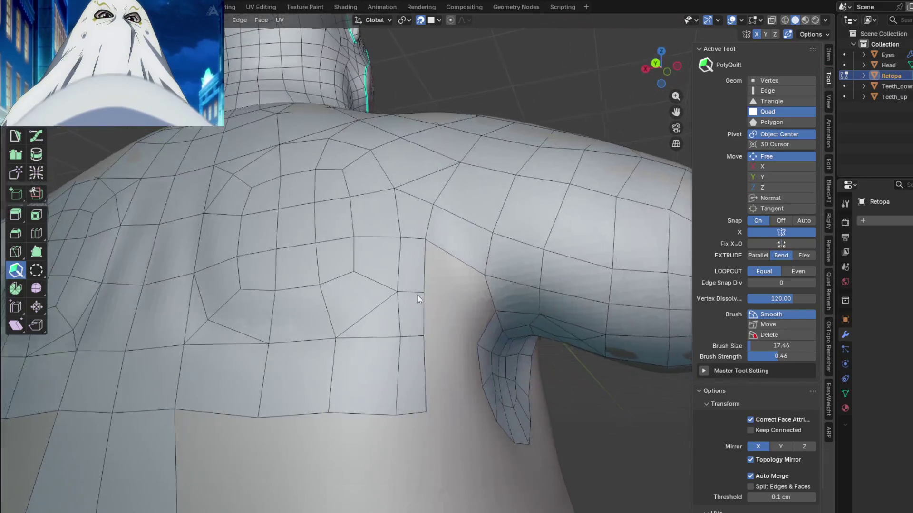
{"action": "mouse_move", "coordinate": [415, 296]}
{"action": "middle_mouse_down"}
{"action": "mouse_move", "coordinate": [414, 353]}
{"action": "mouse_move", "coordinate": [405, 333]}
{"action": "mouse_move", "coordinate": [371, 348]}
{"action": "middle_mouse_up"}
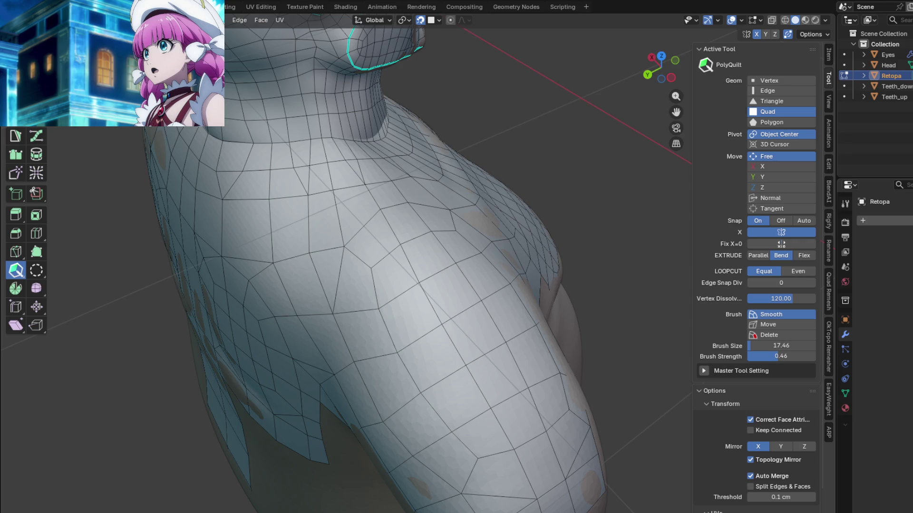
{"action": "middle_click_drag", "start_coordinate": [399, 250], "coordinate": [446, 229]}
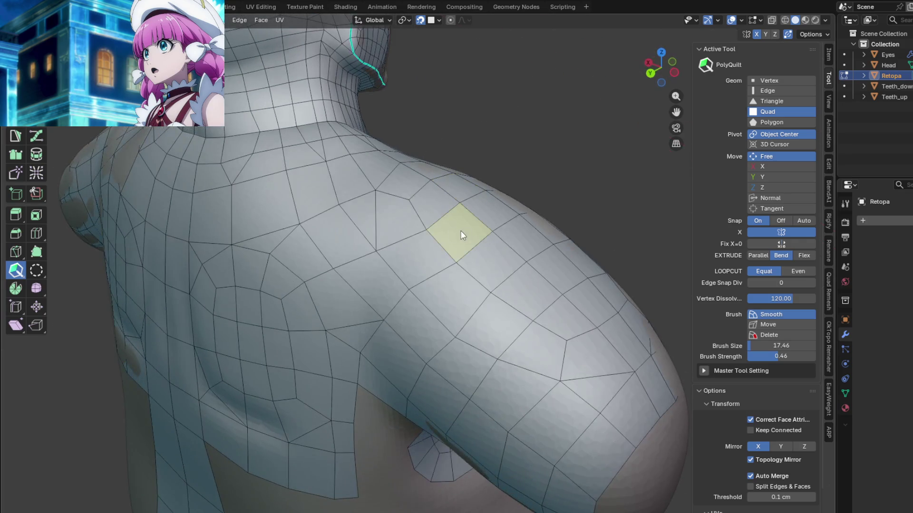
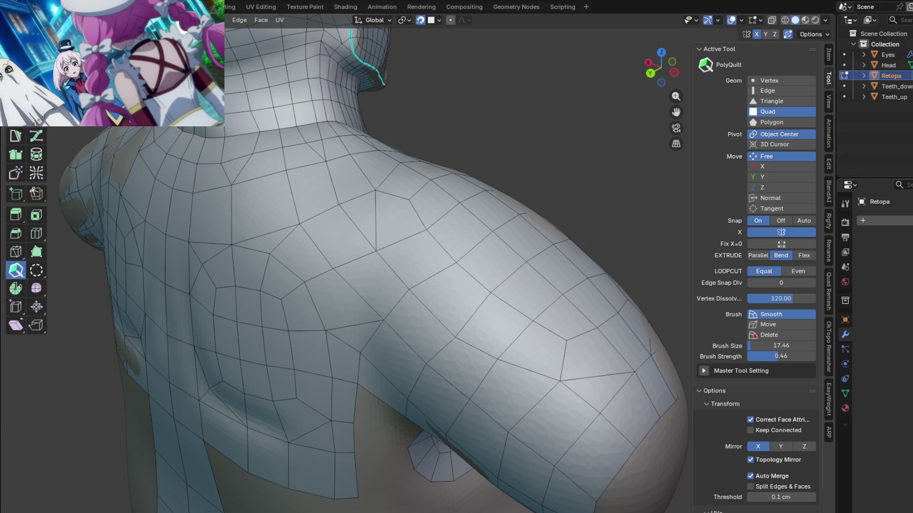
Relax the armpit area by pulling vertices and edges up until the quads flow evenly
{"action": "middle_click_drag", "start_coordinate": [400, 322], "coordinate": [439, 291]}
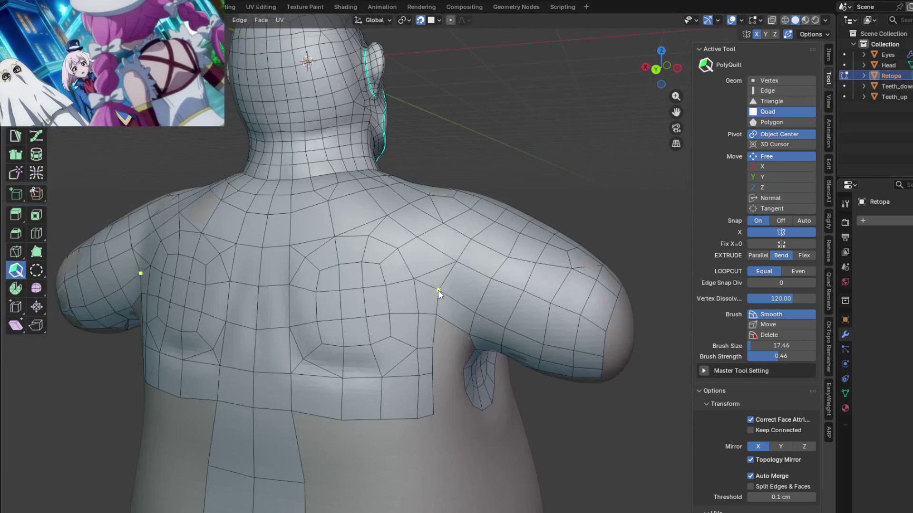
{"action": "mouse_move", "coordinate": [380, 308]}
{"action": "middle_mouse_down"}
{"action": "mouse_move", "coordinate": [389, 203]}
{"action": "mouse_move", "coordinate": [453, 199]}
{"action": "mouse_move", "coordinate": [484, 213]}
{"action": "middle_mouse_up"}
{"action": "scroll", "coordinate": [428, 200], "scroll_direction": "up", "scroll_amount": 3}
{"action": "left_click_drag", "start_coordinate": [489, 188], "coordinate": [509, 174]}
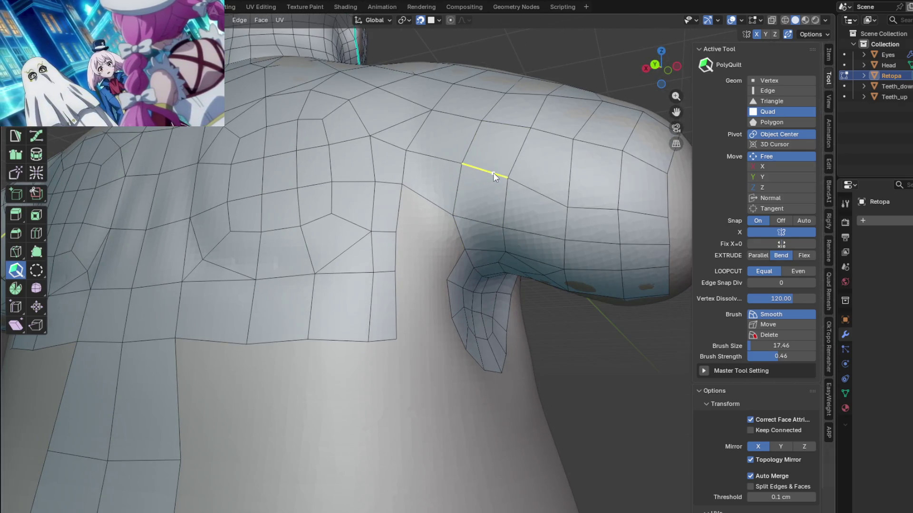
{"action": "left_click_drag", "start_coordinate": [600, 206], "coordinate": [603, 190]}
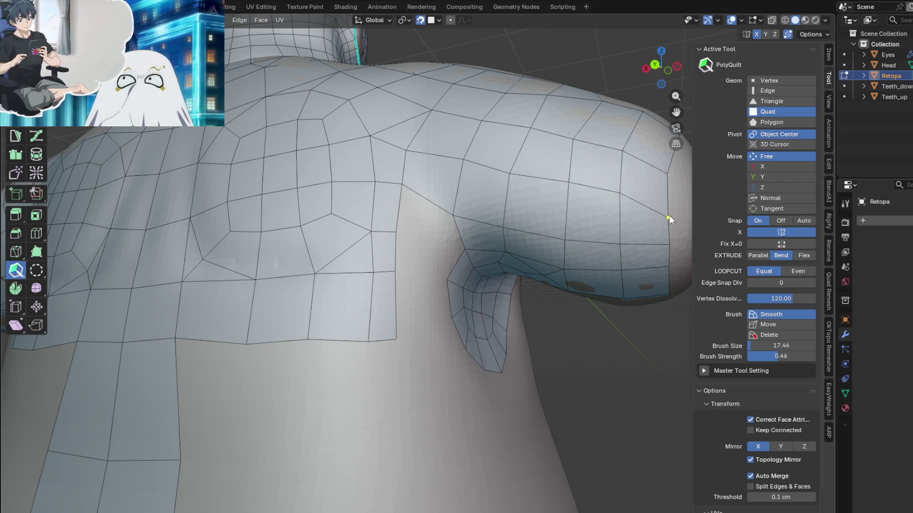
{"action": "left_click_drag", "start_coordinate": [665, 218], "coordinate": [664, 201]}
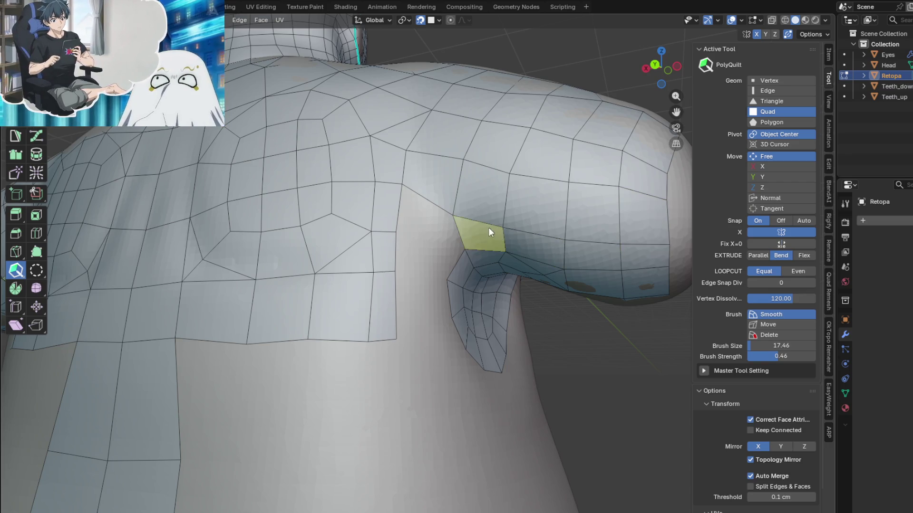
{"action": "left_click_drag", "start_coordinate": [487, 210], "coordinate": [482, 207]}
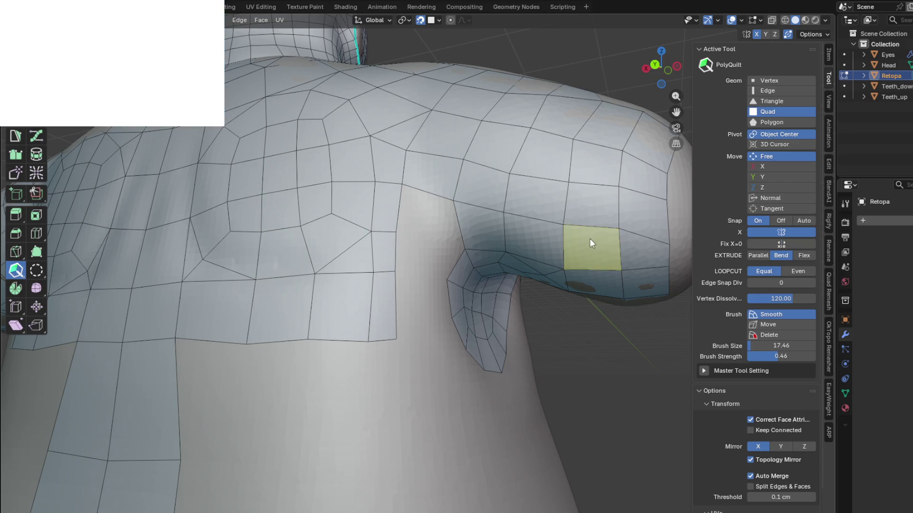
Start a new patch under the arm by adding a quad below the existing one
{"action": "middle_click_drag", "start_coordinate": [590, 238], "coordinate": [459, 193]}
{"action": "left_click_drag", "start_coordinate": [425, 162], "coordinate": [422, 166]}
{"action": "middle_click_drag", "start_coordinate": [421, 165], "coordinate": [445, 201]}
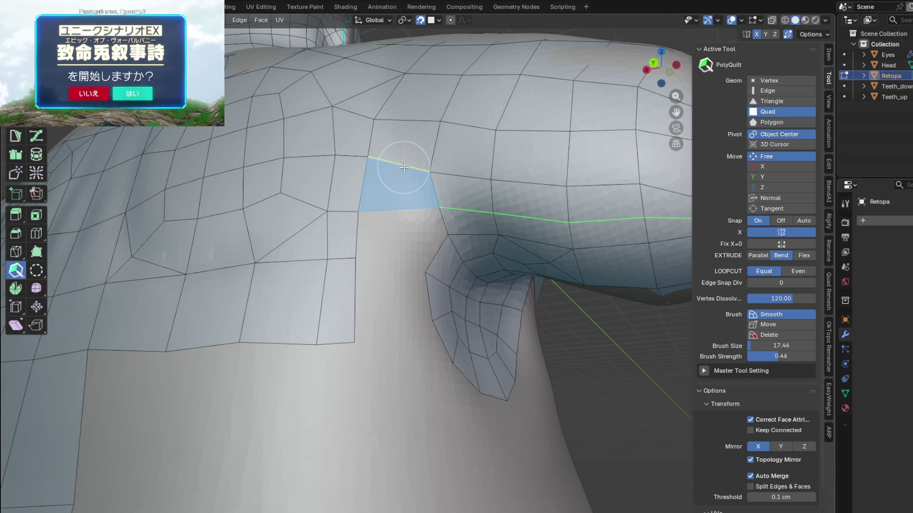
{"action": "middle_click_drag", "start_coordinate": [392, 232], "coordinate": [371, 233]}
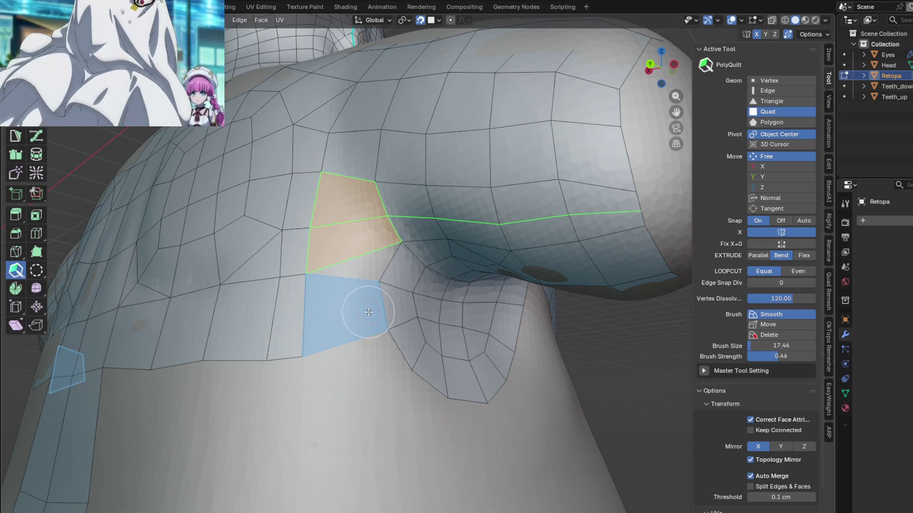
{"action": "left_click", "coordinate": [349, 315]}
{"action": "left_click", "coordinate": [385, 267]}
{"action": "mouse_move", "coordinate": [400, 311]}
{"action": "middle_mouse_down"}
{"action": "mouse_move", "coordinate": [392, 307]}
{"action": "mouse_move", "coordinate": [395, 329]}
{"action": "mouse_move", "coordinate": [441, 350]}
{"action": "mouse_move", "coordinate": [423, 303]}
{"action": "mouse_move", "coordinate": [394, 380]}
{"action": "mouse_move", "coordinate": [319, 373]}
{"action": "mouse_move", "coordinate": [321, 389]}
{"action": "mouse_move", "coordinate": [369, 364]}
{"action": "mouse_move", "coordinate": [360, 380]}
{"action": "mouse_move", "coordinate": [332, 355]}
{"action": "mouse_move", "coordinate": [352, 359]}
{"action": "mouse_move", "coordinate": [321, 365]}
{"action": "mouse_move", "coordinate": [363, 376]}
{"action": "mouse_move", "coordinate": [359, 406]}
{"action": "mouse_move", "coordinate": [395, 378]}
{"action": "mouse_move", "coordinate": [385, 357]}
{"action": "mouse_move", "coordinate": [420, 383]}
{"action": "mouse_move", "coordinate": [230, 386]}
{"action": "mouse_move", "coordinate": [331, 368]}
{"action": "middle_mouse_up"}
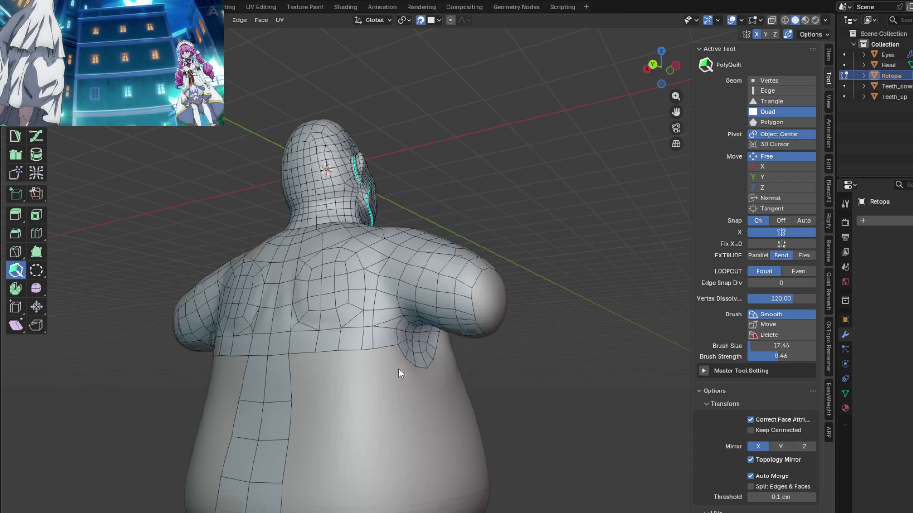
Extend the lower-back column downward, straighten its bottom and insert two edge loops across it
{"action": "middle_click_drag", "start_coordinate": [396, 368], "coordinate": [461, 368]}
{"action": "scroll", "coordinate": [461, 368], "scroll_direction": "up", "scroll_amount": 2}
{"action": "mouse_move", "coordinate": [300, 322]}
{"action": "left_mouse_down"}
{"action": "mouse_move", "coordinate": [341, 308]}
{"action": "mouse_move", "coordinate": [331, 318]}
{"action": "left_mouse_up"}
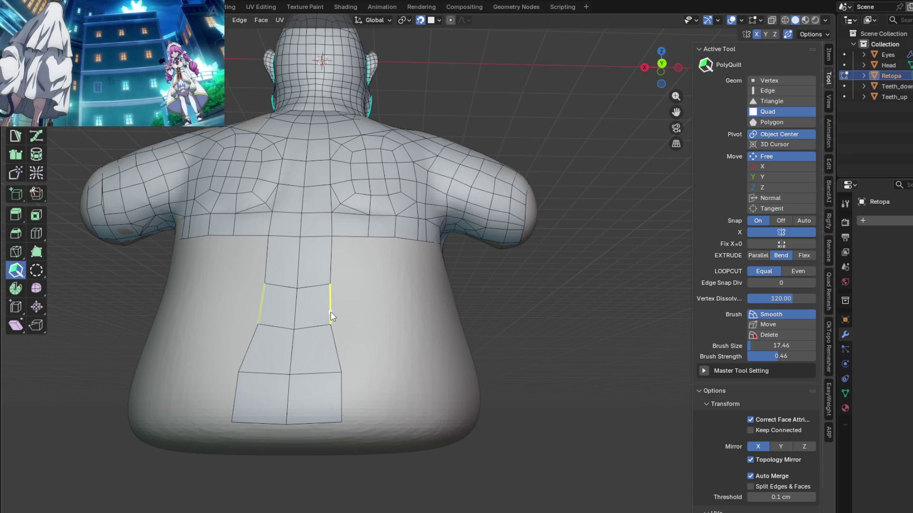
{"action": "left_click_drag", "start_coordinate": [336, 397], "coordinate": [328, 406]}
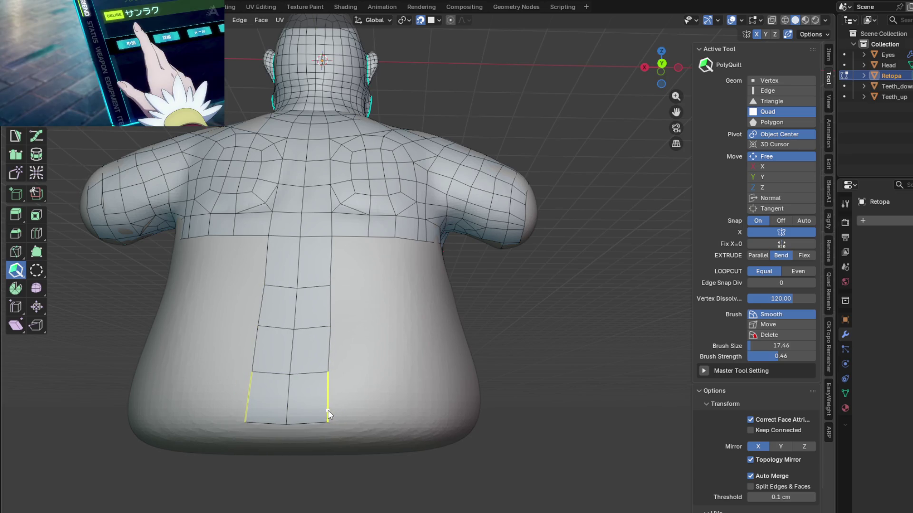
{"action": "left_click", "coordinate": [313, 271]}
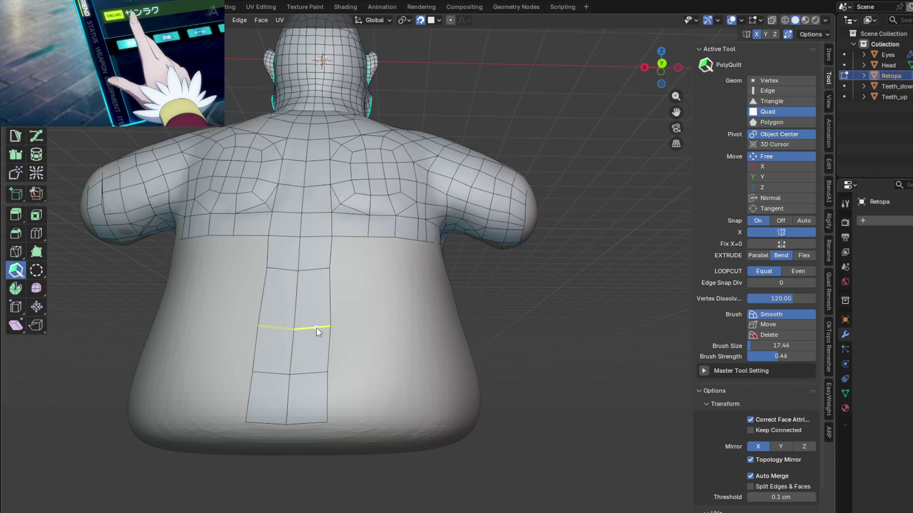
{"action": "left_click", "coordinate": [315, 303]}
{"action": "key", "text": "KP_1"}
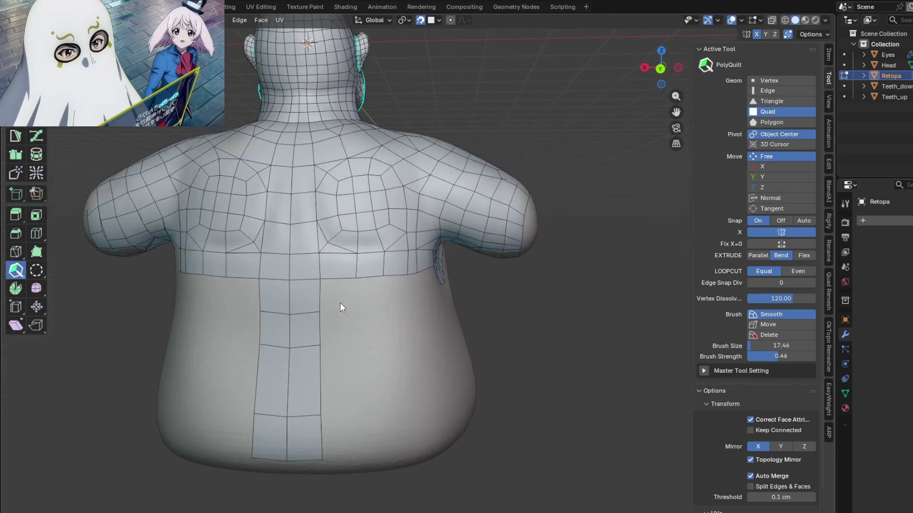
{"action": "scroll", "coordinate": [338, 279], "scroll_direction": "up", "scroll_amount": 1}
Extrude a horizontal strip of about four quads across the torso below the armpit
{"action": "left_click_drag", "start_coordinate": [336, 279], "coordinate": [409, 278]}
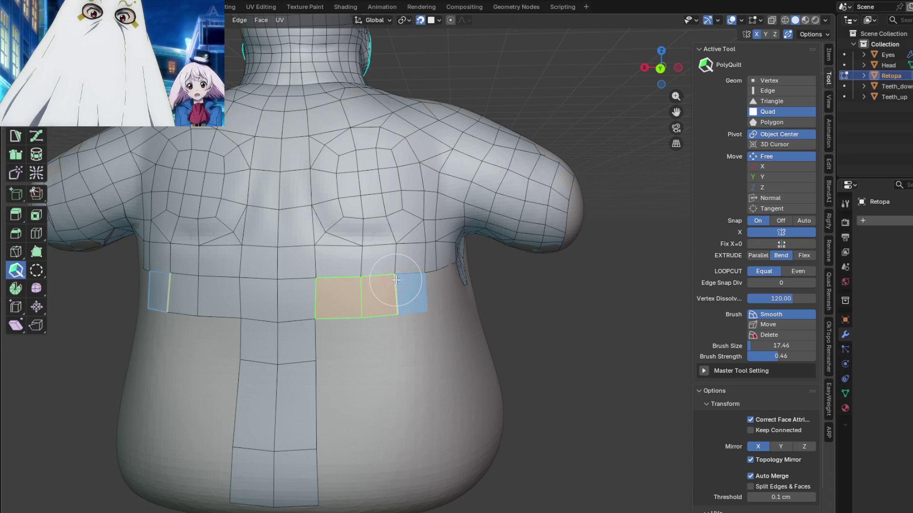
{"action": "middle_click_drag", "start_coordinate": [409, 279], "coordinate": [385, 265]}
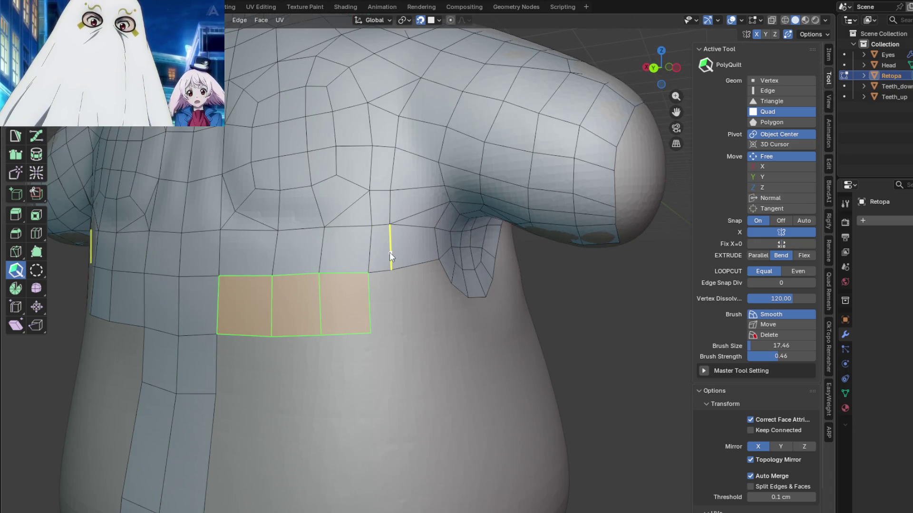
{"action": "middle_click_drag", "start_coordinate": [396, 256], "coordinate": [379, 289]}
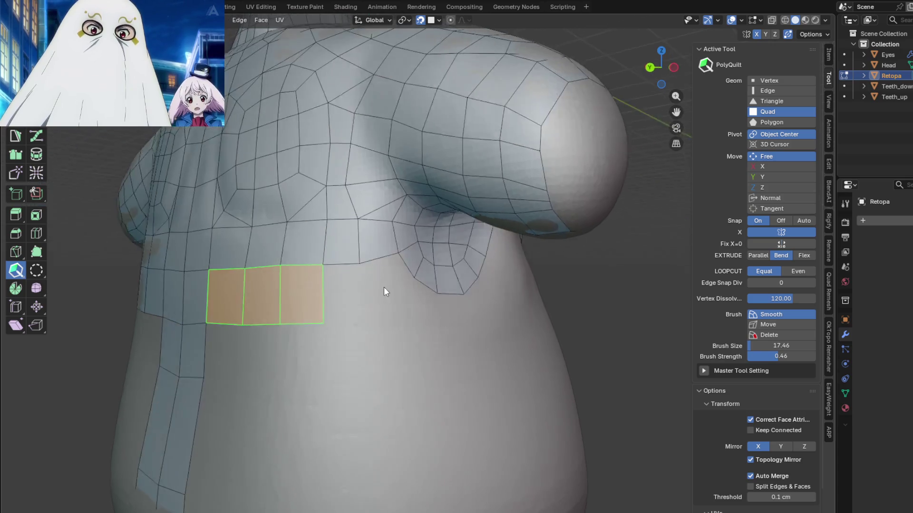
{"action": "left_click_drag", "start_coordinate": [317, 293], "coordinate": [355, 278]}
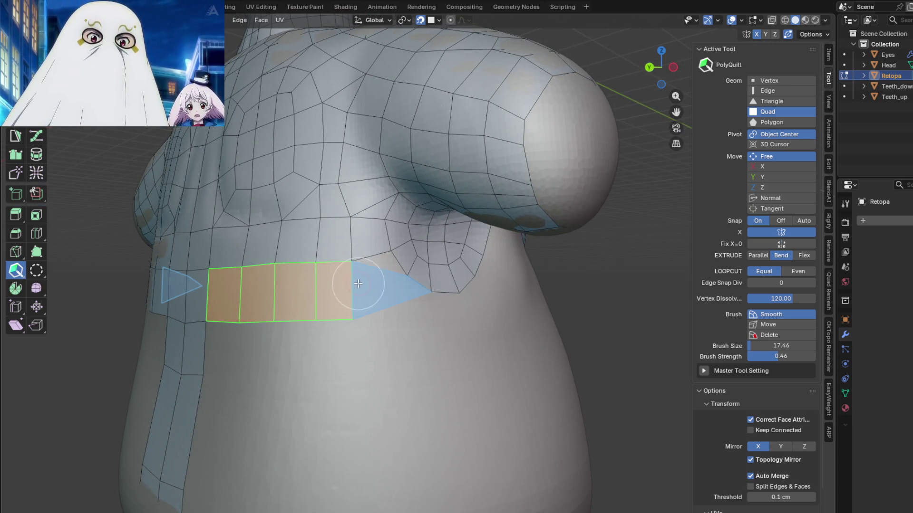
{"action": "mouse_move", "coordinate": [374, 285]}
{"action": "middle_mouse_down"}
{"action": "mouse_move", "coordinate": [360, 292]}
{"action": "mouse_move", "coordinate": [354, 342]}
{"action": "mouse_move", "coordinate": [335, 307]}
{"action": "middle_mouse_up"}
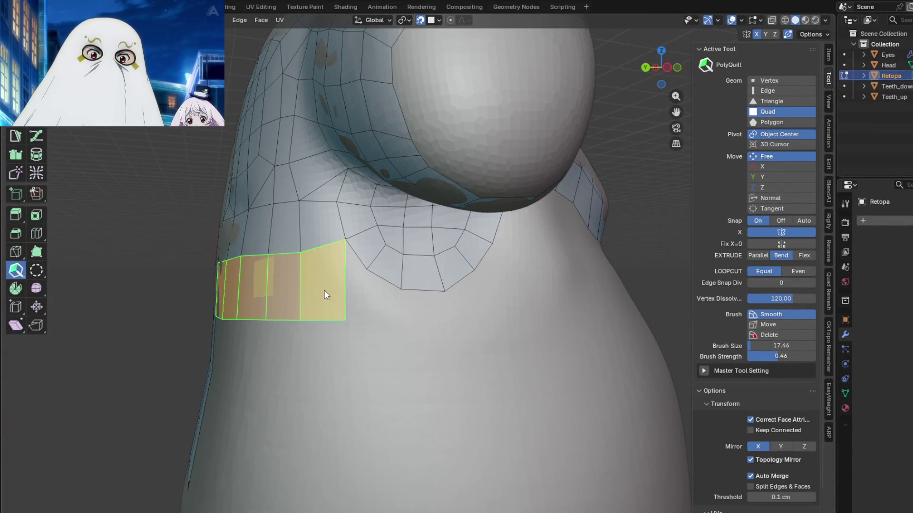
{"action": "left_click_drag", "start_coordinate": [325, 290], "coordinate": [359, 323]}
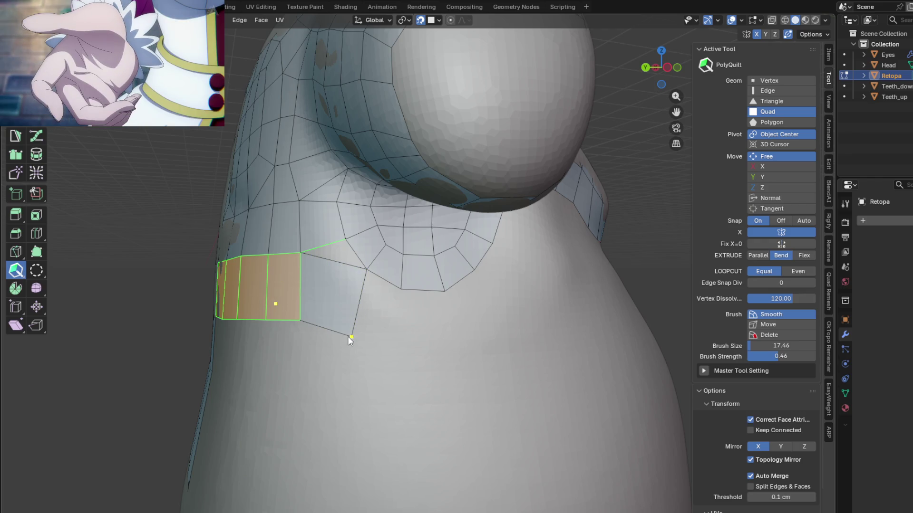
Add one more quad at the strip's outer end and pause the reference video
{"action": "left_click", "coordinate": [362, 300]}
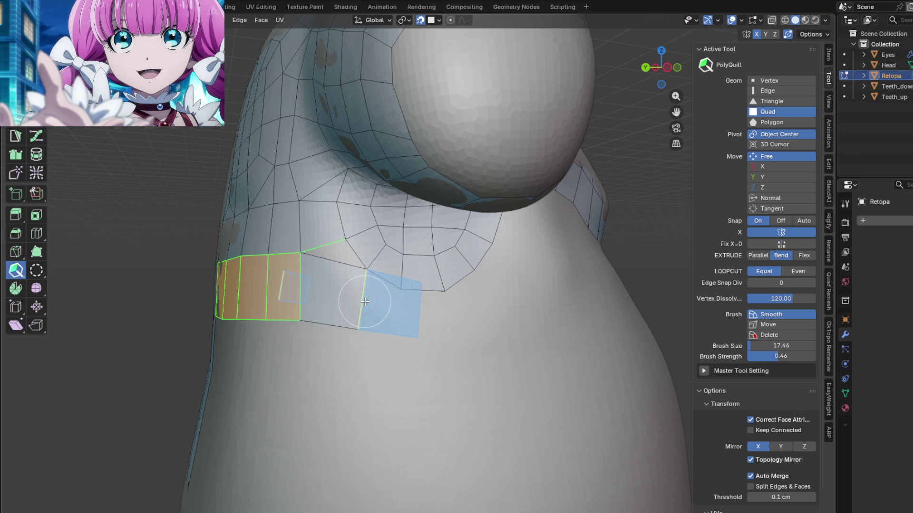
{"action": "mouse_move", "coordinate": [365, 302]}
{"action": "left_mouse_down"}
{"action": "mouse_move", "coordinate": [389, 322]}
{"action": "mouse_move", "coordinate": [389, 344]}
{"action": "mouse_move", "coordinate": [343, 325]}
{"action": "left_mouse_up"}
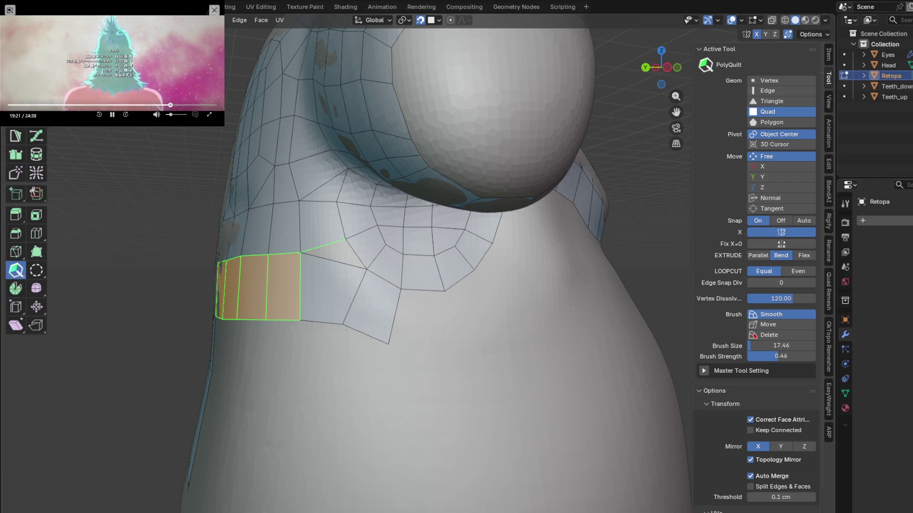
{"action": "left_click_drag", "start_coordinate": [170, 106], "coordinate": [182, 105]}
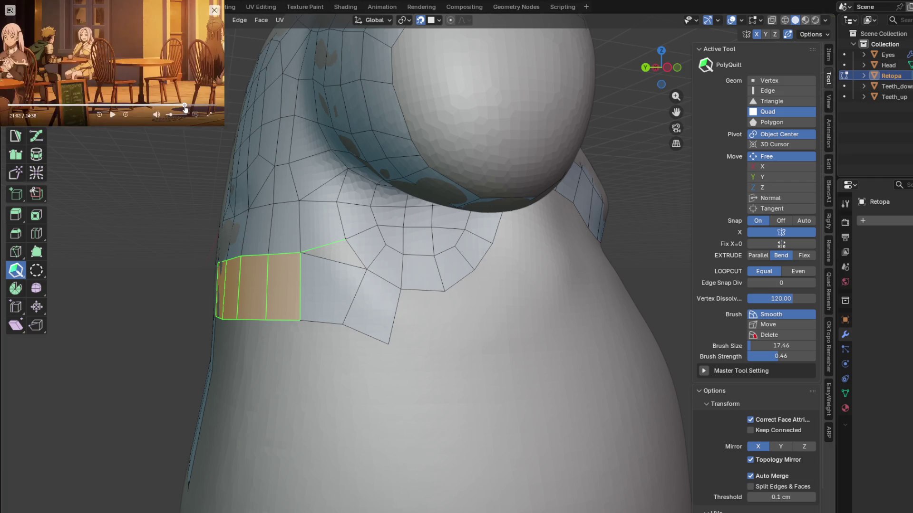
{"action": "left_click", "coordinate": [112, 114]}
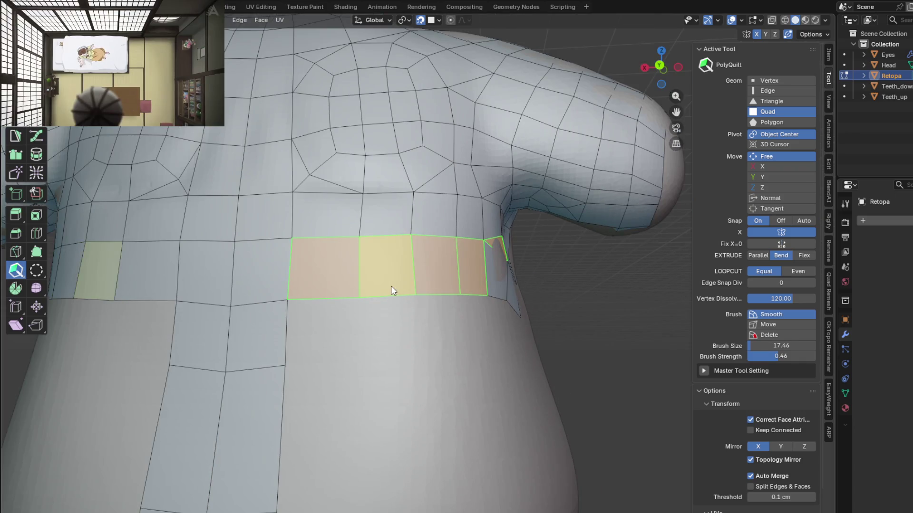
{"action": "mouse_move", "coordinate": [391, 286]}
{"action": "middle_mouse_down"}
{"action": "mouse_move", "coordinate": [298, 290]}
{"action": "mouse_move", "coordinate": [423, 339]}
{"action": "middle_mouse_up"}
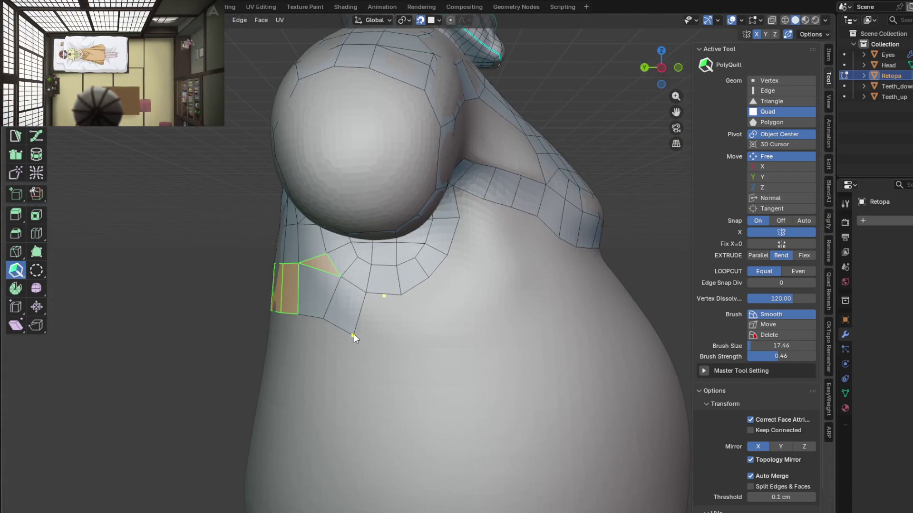
Add two quads below the strip, then place a new quad and vertex on the chest
{"action": "left_click_drag", "start_coordinate": [357, 336], "coordinate": [388, 285]}
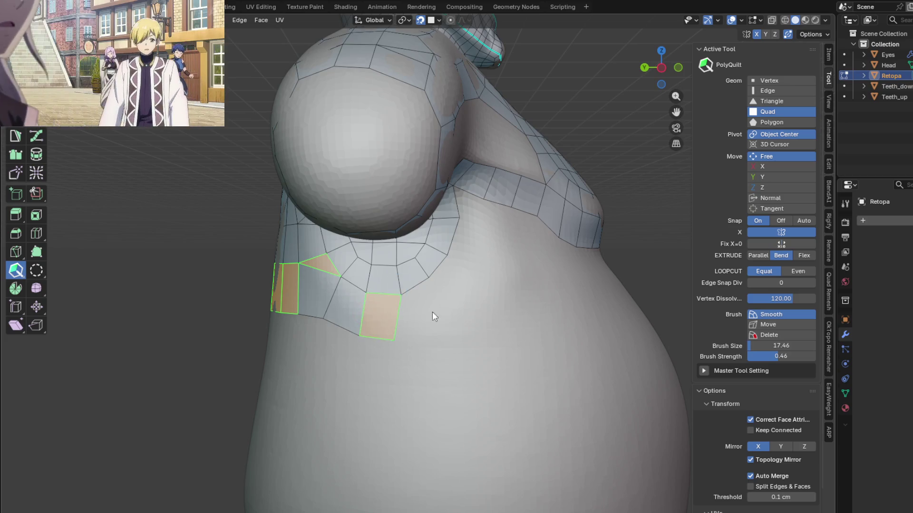
{"action": "mouse_move", "coordinate": [413, 321]}
{"action": "left_mouse_down"}
{"action": "mouse_move", "coordinate": [382, 324]}
{"action": "mouse_move", "coordinate": [386, 340]}
{"action": "left_mouse_up"}
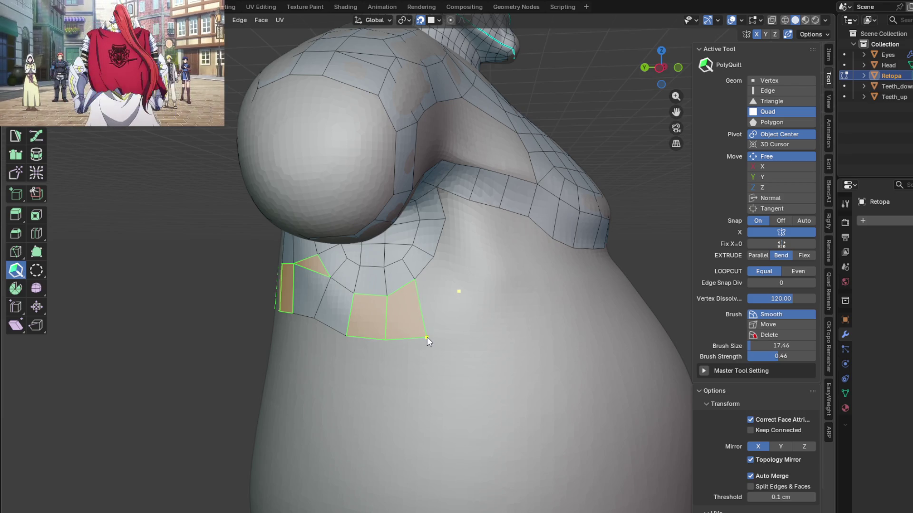
{"action": "mouse_move", "coordinate": [437, 318]}
{"action": "middle_mouse_down"}
{"action": "mouse_move", "coordinate": [479, 231]}
{"action": "mouse_move", "coordinate": [435, 171]}
{"action": "middle_mouse_up"}
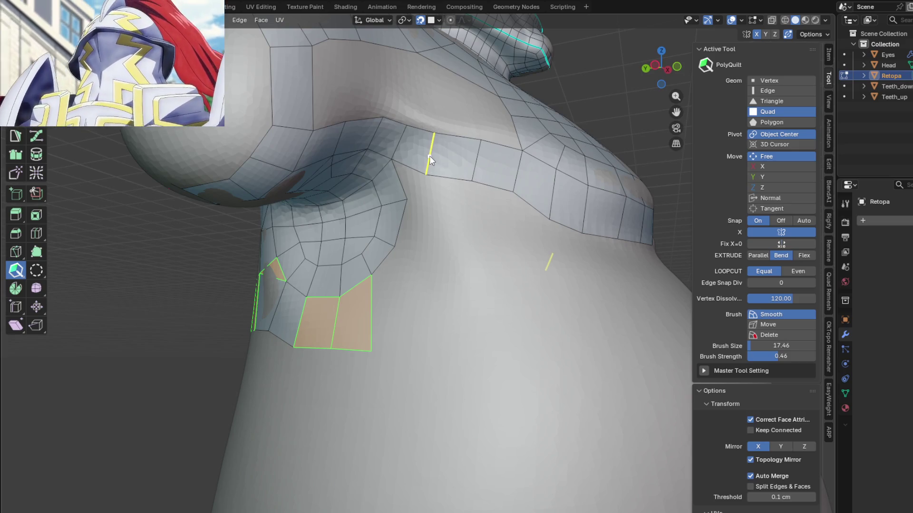
{"action": "middle_click_drag", "start_coordinate": [426, 207], "coordinate": [447, 202]}
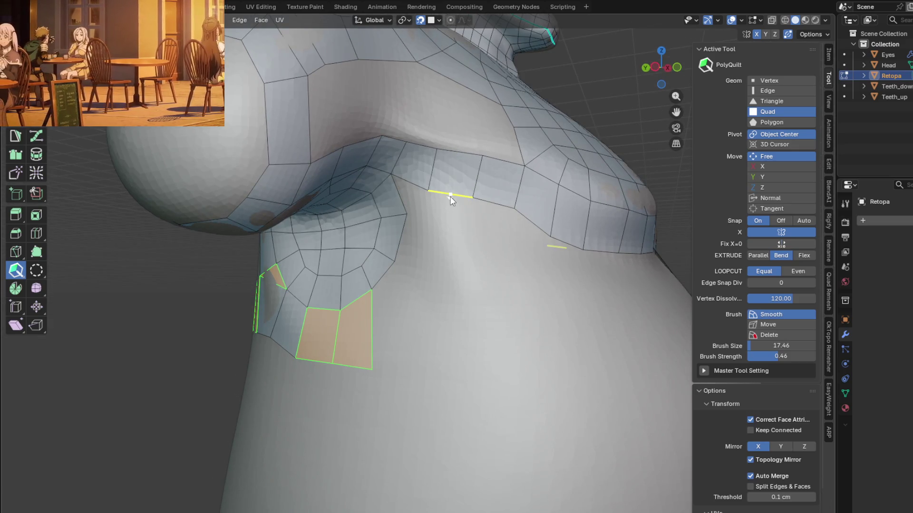
{"action": "left_click", "coordinate": [424, 227]}
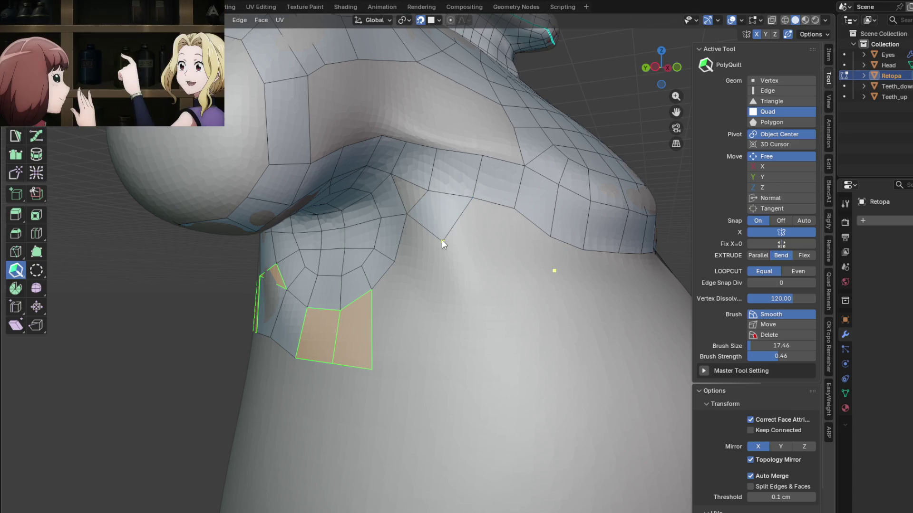
{"action": "left_click_drag", "start_coordinate": [446, 237], "coordinate": [408, 279]}
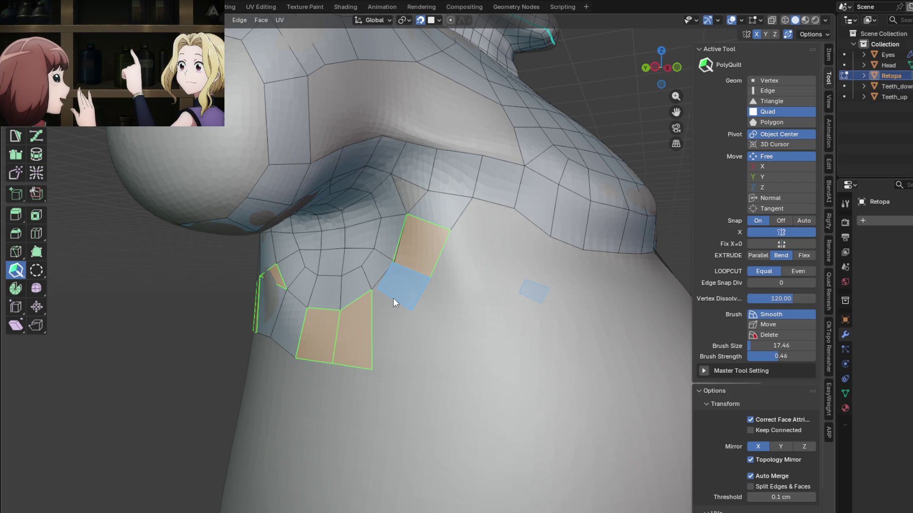
{"action": "left_click", "coordinate": [399, 263]}
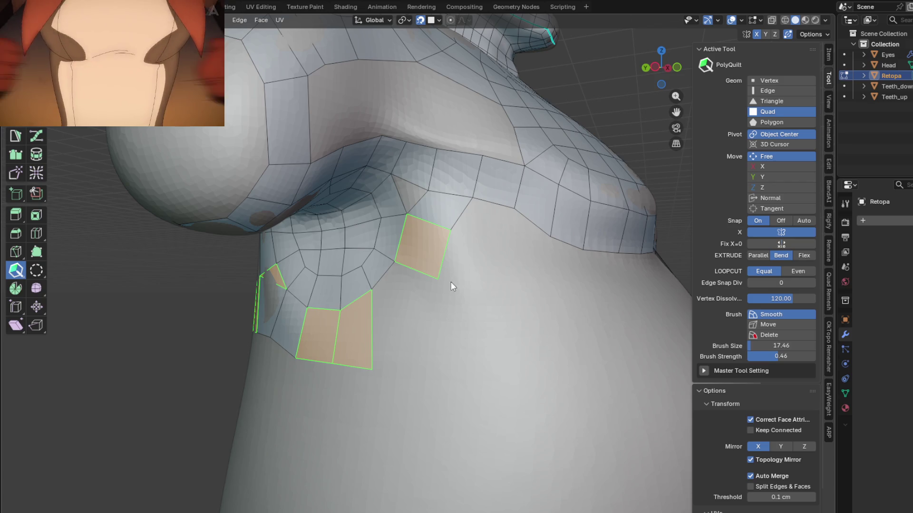
Delete the misplaced lower-right quad and rebuild quads pulled down the torso side
{"action": "middle_click_drag", "start_coordinate": [447, 250], "coordinate": [494, 246]}
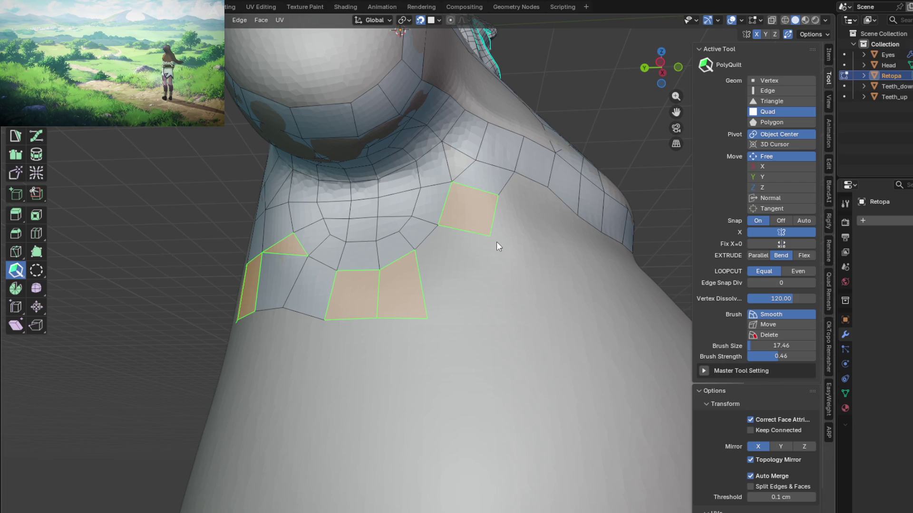
{"action": "middle_click_drag", "start_coordinate": [497, 241], "coordinate": [439, 316]}
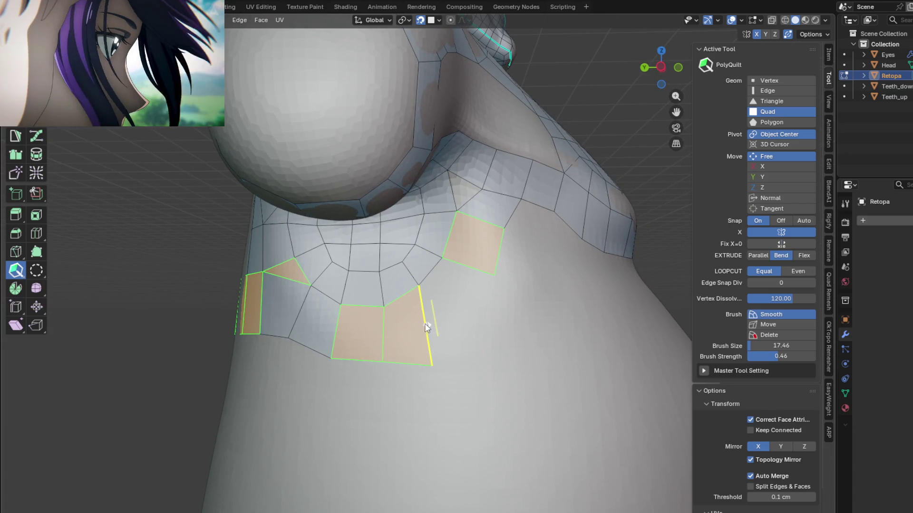
{"action": "left_click", "coordinate": [406, 324]}
{"action": "mouse_move", "coordinate": [386, 333]}
{"action": "left_mouse_down"}
{"action": "mouse_move", "coordinate": [444, 333]}
{"action": "mouse_move", "coordinate": [428, 334]}
{"action": "left_mouse_up"}
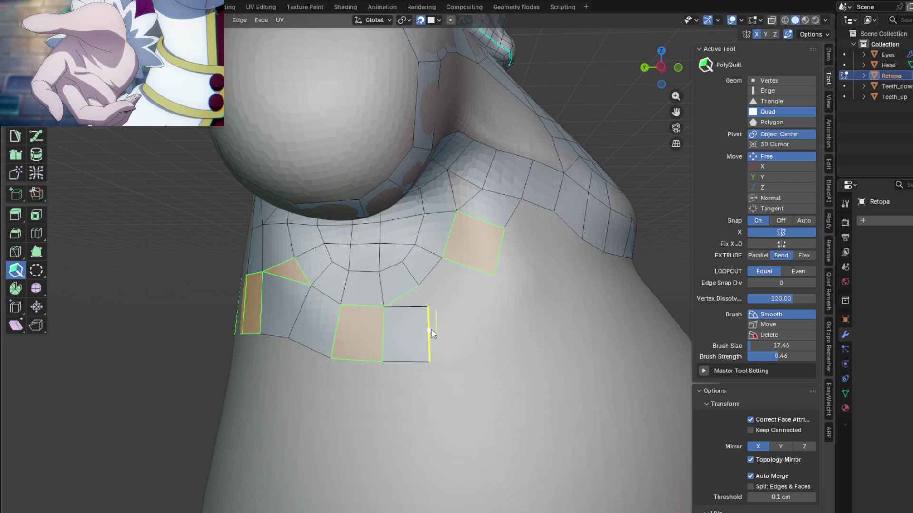
{"action": "left_click_drag", "start_coordinate": [463, 288], "coordinate": [458, 315]}
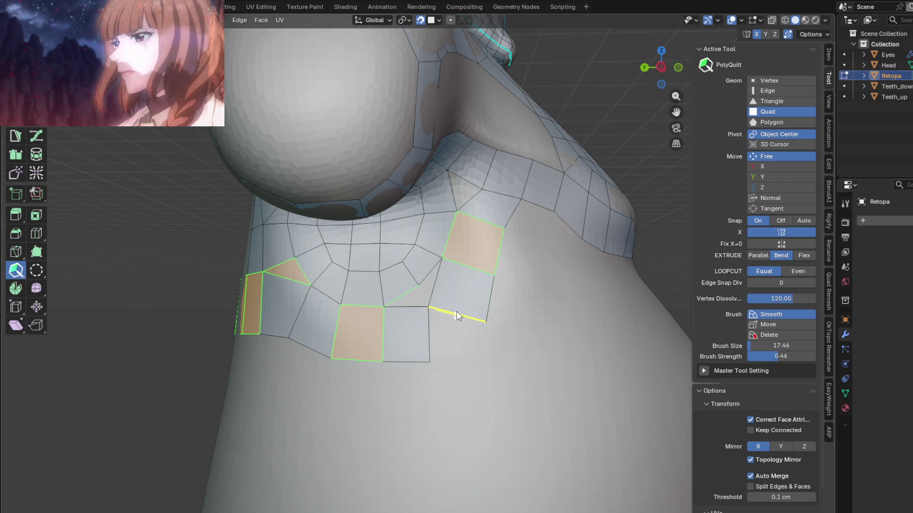
{"action": "middle_click_drag", "start_coordinate": [462, 319], "coordinate": [456, 323]}
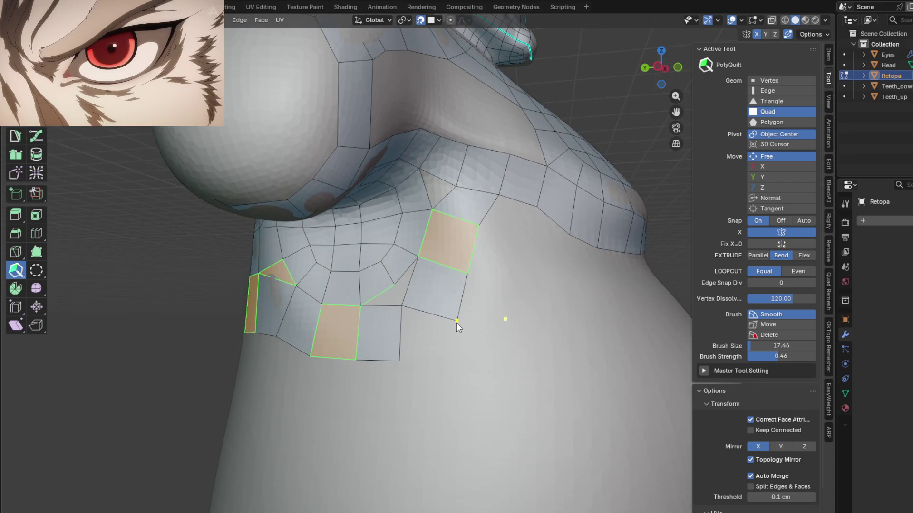
{"action": "left_click_drag", "start_coordinate": [429, 315], "coordinate": [397, 333]}
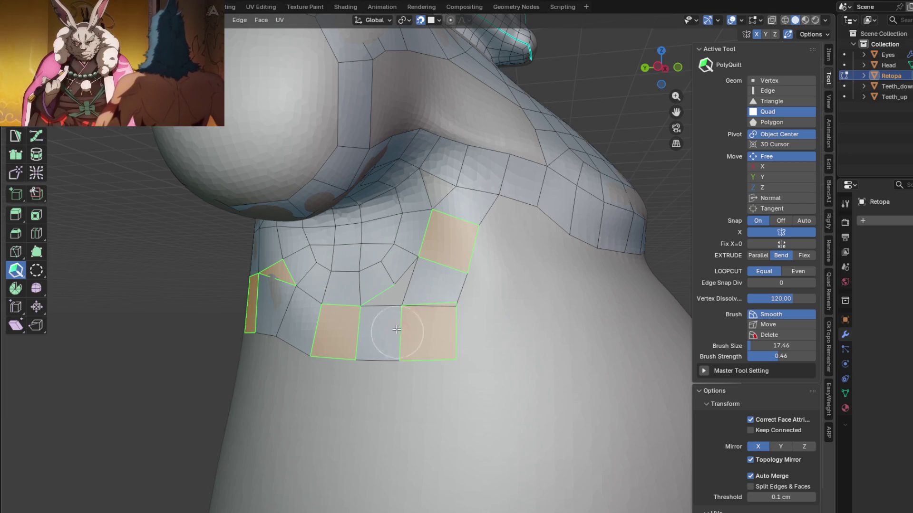
Close the gap between the upper and lower quads with new faces, nudging the lower quad to fit
{"action": "left_click", "coordinate": [384, 306]}
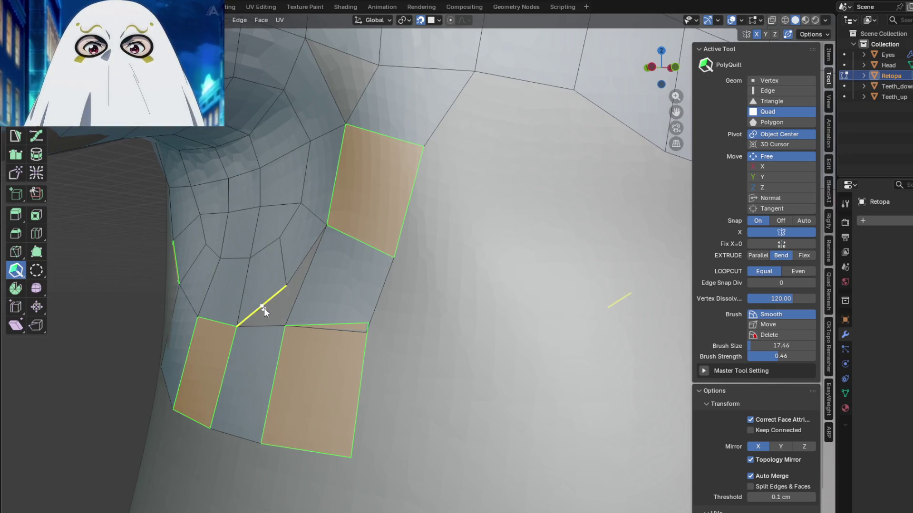
{"action": "left_click_drag", "start_coordinate": [264, 309], "coordinate": [266, 322]}
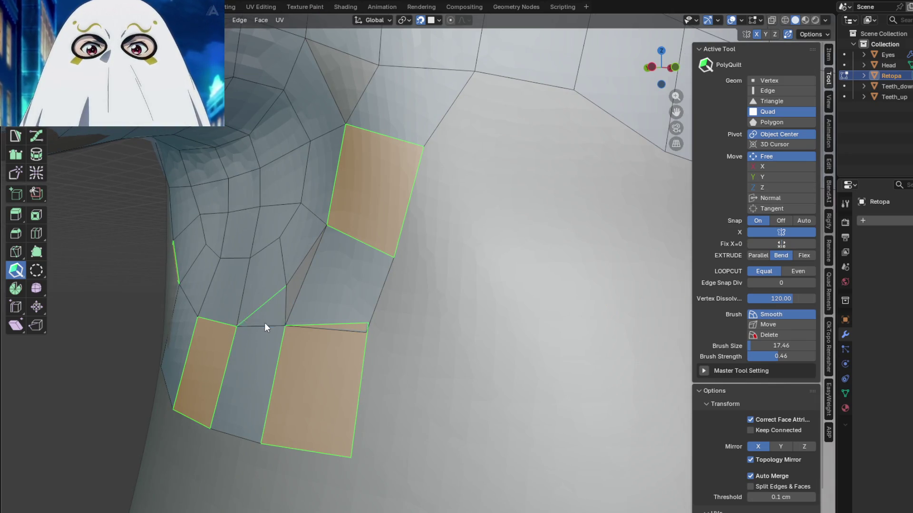
{"action": "left_click", "coordinate": [368, 322]}
{"action": "mouse_move", "coordinate": [352, 368]}
{"action": "left_mouse_down"}
{"action": "mouse_move", "coordinate": [365, 336]}
{"action": "mouse_move", "coordinate": [299, 358]}
{"action": "left_mouse_up"}
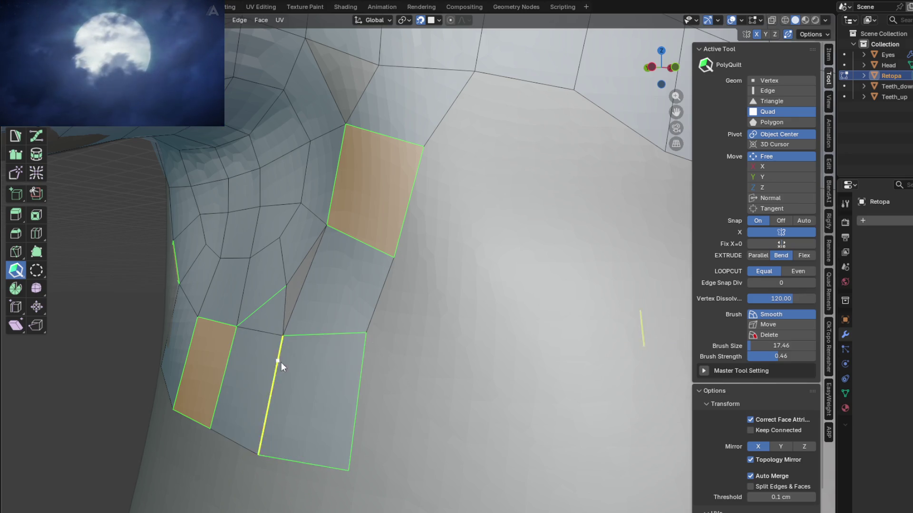
{"action": "left_click", "coordinate": [299, 293]}
{"action": "middle_click_drag", "start_coordinate": [338, 296], "coordinate": [386, 301]}
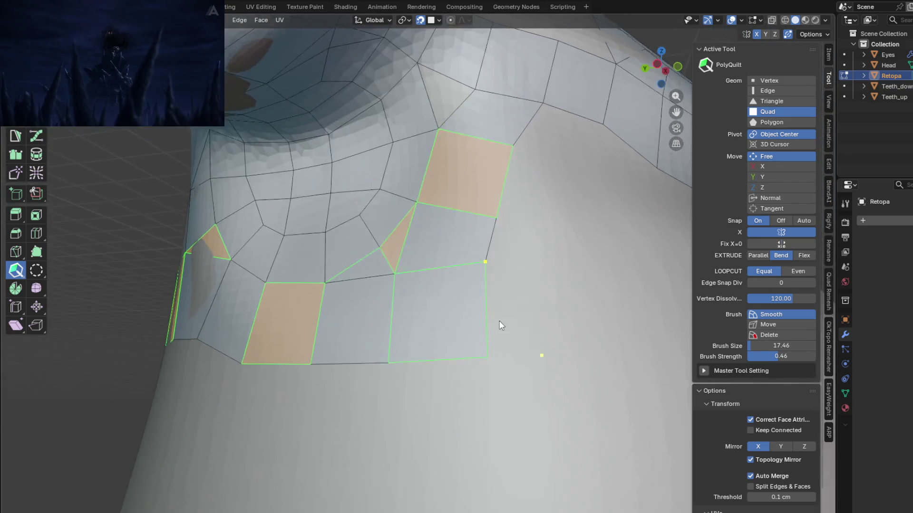
Inspect the band from several angles, then start a quad beside the shoulder edge
{"action": "middle_click_drag", "start_coordinate": [467, 348], "coordinate": [524, 324]}
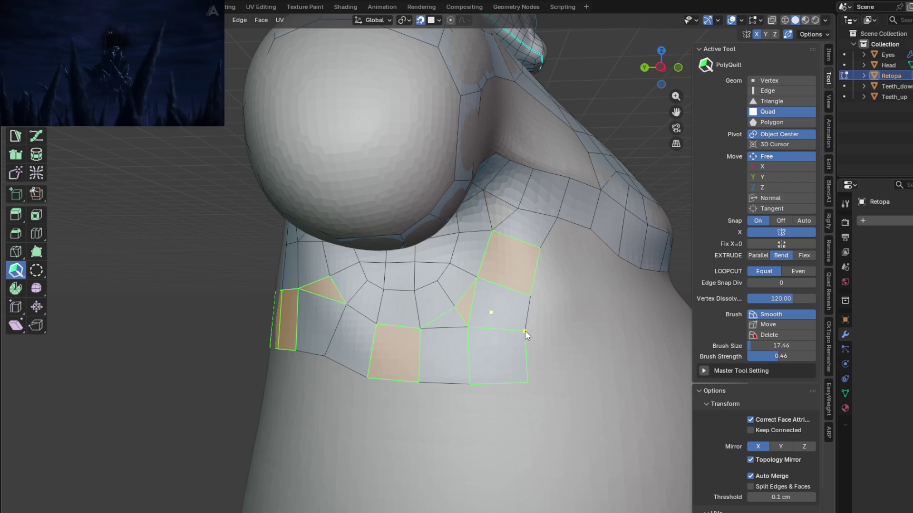
{"action": "middle_click_drag", "start_coordinate": [381, 420], "coordinate": [419, 415]}
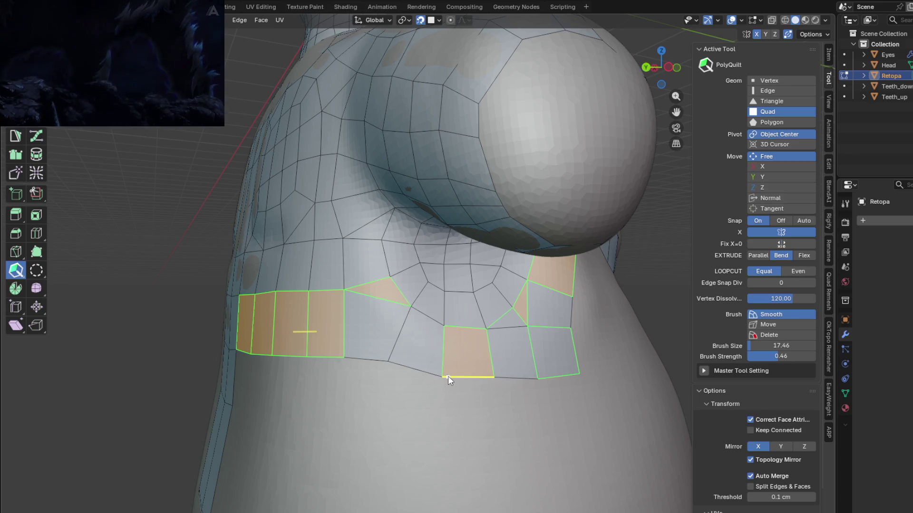
{"action": "middle_click_drag", "start_coordinate": [448, 378], "coordinate": [505, 393]}
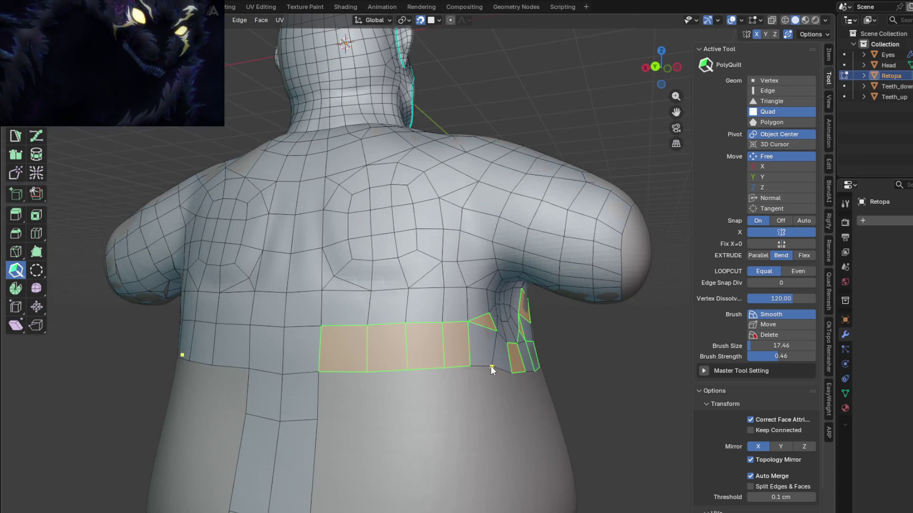
{"action": "mouse_move", "coordinate": [486, 373]}
{"action": "middle_mouse_down"}
{"action": "mouse_move", "coordinate": [406, 414]}
{"action": "mouse_move", "coordinate": [308, 421]}
{"action": "mouse_move", "coordinate": [414, 424]}
{"action": "mouse_move", "coordinate": [492, 389]}
{"action": "middle_mouse_up"}
{"action": "scroll", "coordinate": [495, 348], "scroll_direction": "up", "scroll_amount": 3}
{"action": "middle_click_drag", "start_coordinate": [494, 348], "coordinate": [422, 284]}
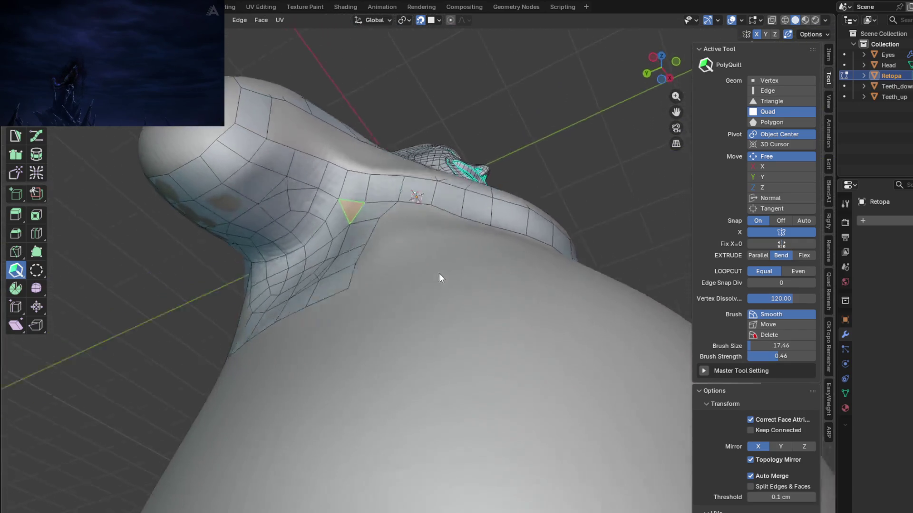
{"action": "scroll", "coordinate": [423, 285], "scroll_direction": "down", "scroll_amount": 3}
{"action": "middle_click_drag", "start_coordinate": [379, 341], "coordinate": [327, 298]}
{"action": "scroll", "coordinate": [326, 298], "scroll_direction": "down", "scroll_amount": 3}
{"action": "mouse_move", "coordinate": [373, 348]}
{"action": "middle_mouse_down"}
{"action": "mouse_move", "coordinate": [352, 322]}
{"action": "mouse_move", "coordinate": [478, 269]}
{"action": "middle_mouse_up"}
{"action": "scroll", "coordinate": [352, 321], "scroll_direction": "up", "scroll_amount": 4}
{"action": "left_click_drag", "start_coordinate": [478, 270], "coordinate": [456, 228]}
Extend the shoulder quad into a strip of several quads running toward the arm
{"action": "middle_click_drag", "start_coordinate": [457, 235], "coordinate": [477, 266]}
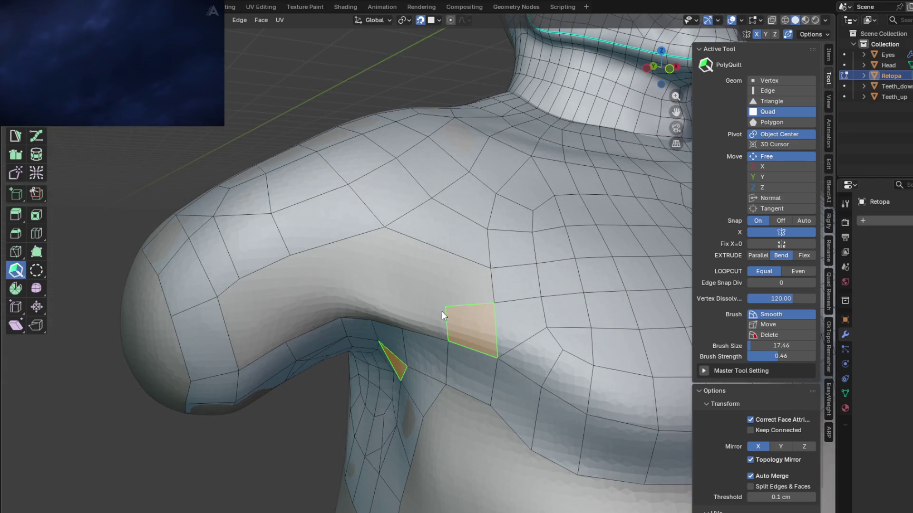
{"action": "mouse_move", "coordinate": [447, 297]}
{"action": "middle_mouse_down"}
{"action": "mouse_move", "coordinate": [438, 313]}
{"action": "mouse_move", "coordinate": [461, 280]}
{"action": "middle_mouse_up"}
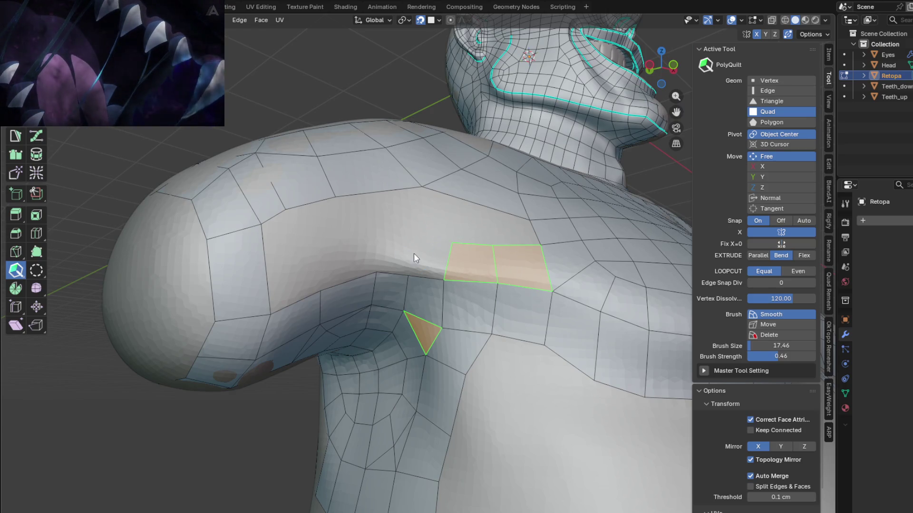
{"action": "left_click", "coordinate": [421, 273]}
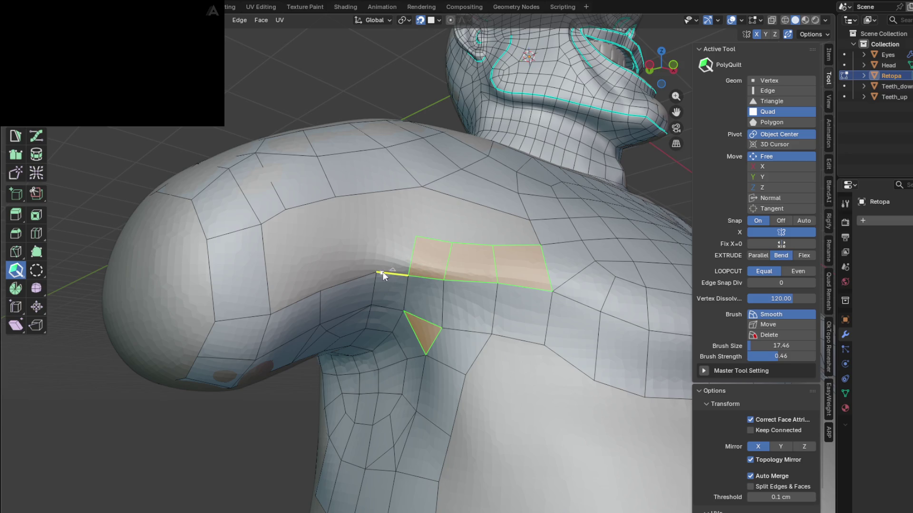
{"action": "left_click", "coordinate": [388, 277]}
{"action": "middle_click_drag", "start_coordinate": [388, 276], "coordinate": [401, 283]}
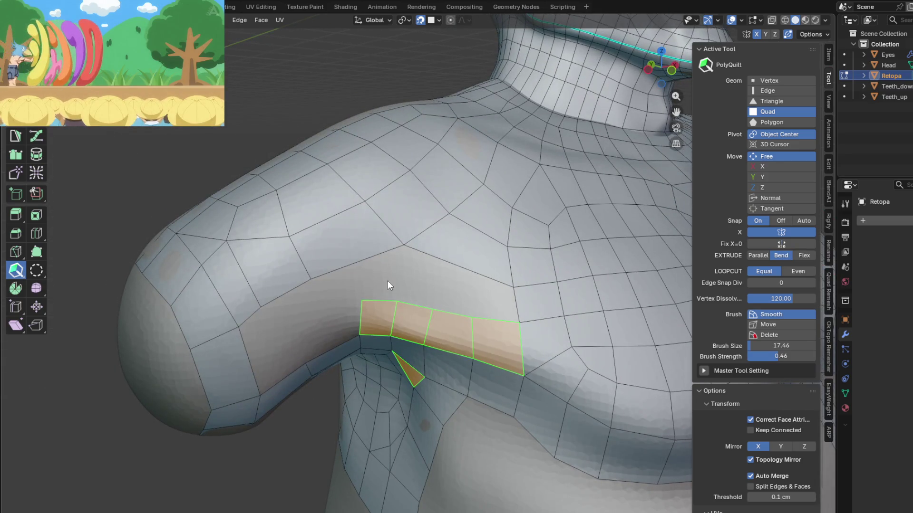
Add a fifth quad to the strip, one on the upper arm and one beside the shoulder faces
{"action": "mouse_move", "coordinate": [249, 329]}
{"action": "middle_mouse_down"}
{"action": "mouse_move", "coordinate": [406, 265]}
{"action": "mouse_move", "coordinate": [380, 222]}
{"action": "mouse_move", "coordinate": [394, 238]}
{"action": "middle_mouse_up"}
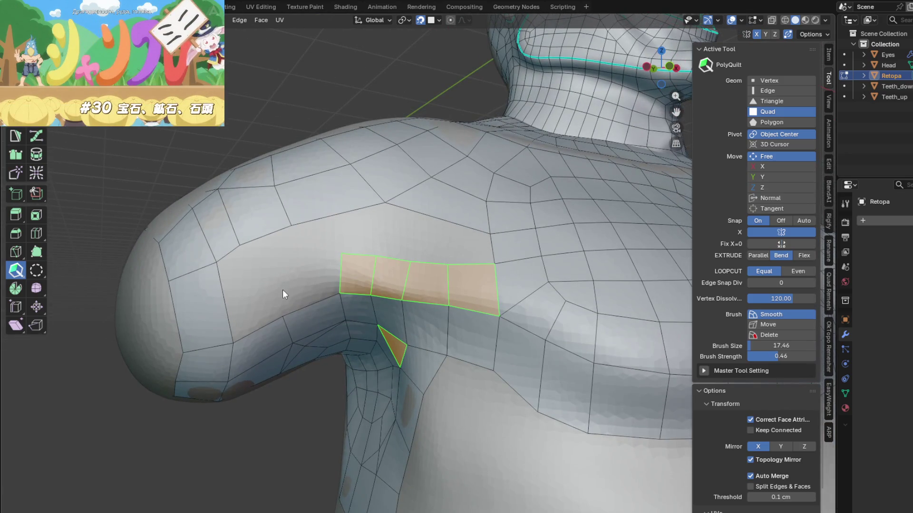
{"action": "left_click_drag", "start_coordinate": [341, 282], "coordinate": [282, 295]}
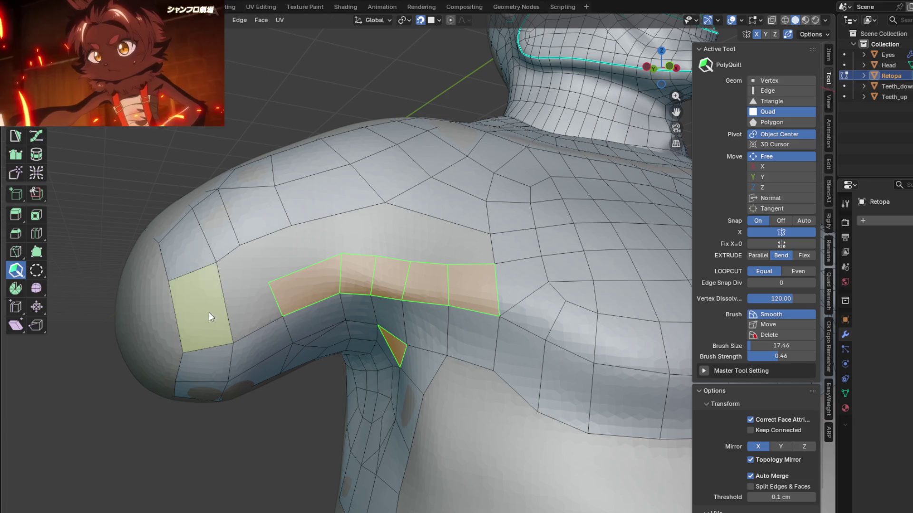
{"action": "left_click_drag", "start_coordinate": [224, 300], "coordinate": [219, 282]}
{"action": "mouse_move", "coordinate": [271, 257]}
{"action": "middle_mouse_down"}
{"action": "mouse_move", "coordinate": [255, 152]}
{"action": "mouse_move", "coordinate": [304, 185]}
{"action": "mouse_move", "coordinate": [318, 183]}
{"action": "mouse_move", "coordinate": [264, 238]}
{"action": "mouse_move", "coordinate": [284, 263]}
{"action": "mouse_move", "coordinate": [278, 275]}
{"action": "middle_mouse_up"}
{"action": "left_click_drag", "start_coordinate": [258, 296], "coordinate": [357, 298]}
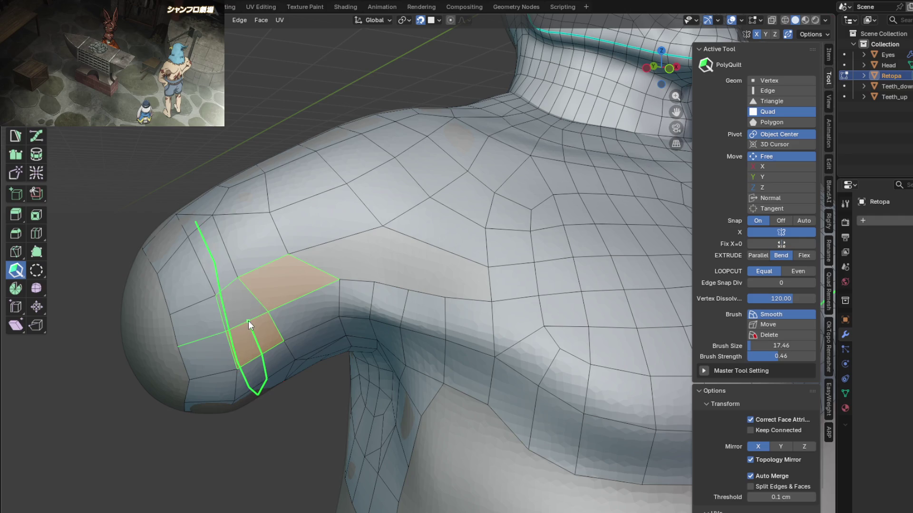
Pull two new quads out along the upper arm from the existing arm face, checking around the shoulder
{"action": "mouse_move", "coordinate": [243, 314]}
{"action": "middle_mouse_down"}
{"action": "mouse_move", "coordinate": [378, 318]}
{"action": "mouse_move", "coordinate": [332, 331]}
{"action": "mouse_move", "coordinate": [425, 267]}
{"action": "mouse_move", "coordinate": [382, 229]}
{"action": "mouse_move", "coordinate": [264, 246]}
{"action": "mouse_move", "coordinate": [239, 302]}
{"action": "mouse_move", "coordinate": [259, 294]}
{"action": "mouse_move", "coordinate": [285, 334]}
{"action": "mouse_move", "coordinate": [345, 340]}
{"action": "mouse_move", "coordinate": [283, 315]}
{"action": "mouse_move", "coordinate": [270, 286]}
{"action": "mouse_move", "coordinate": [262, 290]}
{"action": "middle_mouse_up"}
{"action": "left_click_drag", "start_coordinate": [257, 286], "coordinate": [275, 266]}
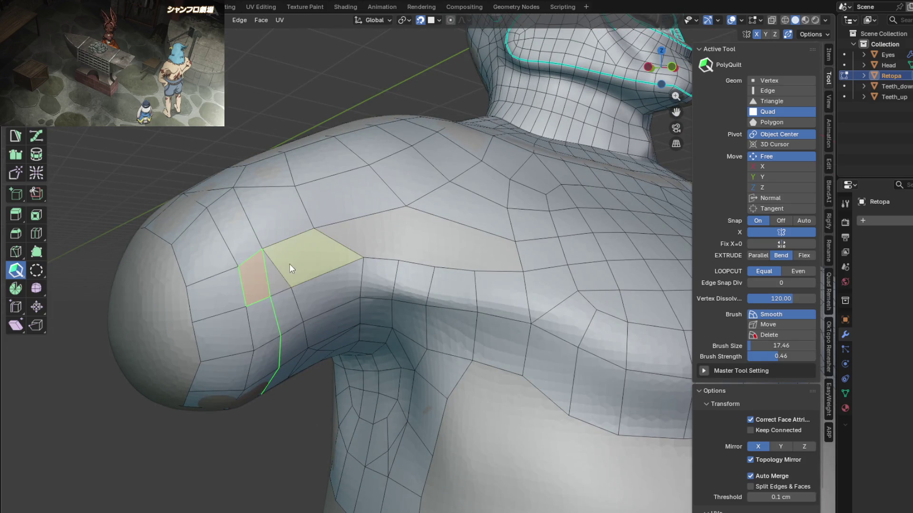
{"action": "left_click", "coordinate": [265, 269]}
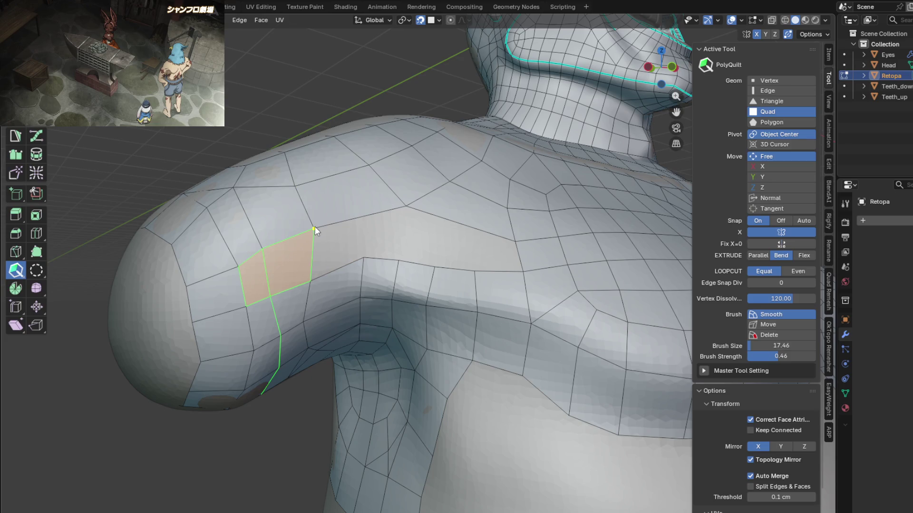
{"action": "mouse_move", "coordinate": [336, 239]}
{"action": "middle_mouse_down"}
{"action": "mouse_move", "coordinate": [380, 275]}
{"action": "mouse_move", "coordinate": [378, 246]}
{"action": "mouse_move", "coordinate": [440, 267]}
{"action": "mouse_move", "coordinate": [431, 294]}
{"action": "mouse_move", "coordinate": [373, 269]}
{"action": "mouse_move", "coordinate": [359, 248]}
{"action": "mouse_move", "coordinate": [341, 247]}
{"action": "middle_mouse_up"}
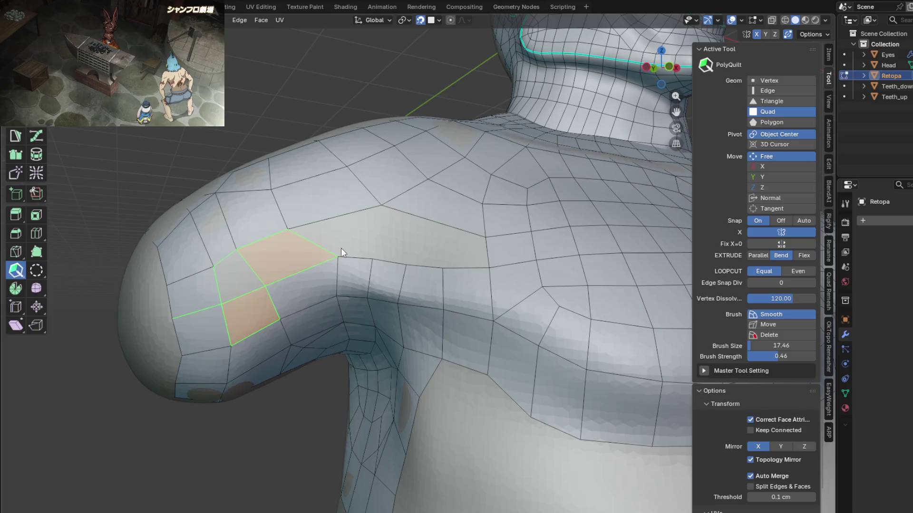
{"action": "left_click", "coordinate": [250, 271]}
{"action": "mouse_move", "coordinate": [382, 217]}
{"action": "middle_mouse_down"}
{"action": "mouse_move", "coordinate": [385, 289]}
{"action": "mouse_move", "coordinate": [386, 268]}
{"action": "mouse_move", "coordinate": [369, 243]}
{"action": "middle_mouse_up"}
{"action": "scroll", "coordinate": [386, 268], "scroll_direction": "up", "scroll_amount": 2}
{"action": "mouse_move", "coordinate": [291, 242]}
{"action": "middle_mouse_down"}
{"action": "mouse_move", "coordinate": [395, 215]}
{"action": "mouse_move", "coordinate": [423, 251]}
{"action": "mouse_move", "coordinate": [392, 299]}
{"action": "mouse_move", "coordinate": [366, 297]}
{"action": "mouse_move", "coordinate": [369, 307]}
{"action": "mouse_move", "coordinate": [366, 290]}
{"action": "middle_mouse_up"}
{"action": "scroll", "coordinate": [403, 198], "scroll_direction": "down", "scroll_amount": 3}
{"action": "scroll", "coordinate": [423, 252], "scroll_direction": "down", "scroll_amount": 2}
{"action": "scroll", "coordinate": [404, 269], "scroll_direction": "up", "scroll_amount": 2}
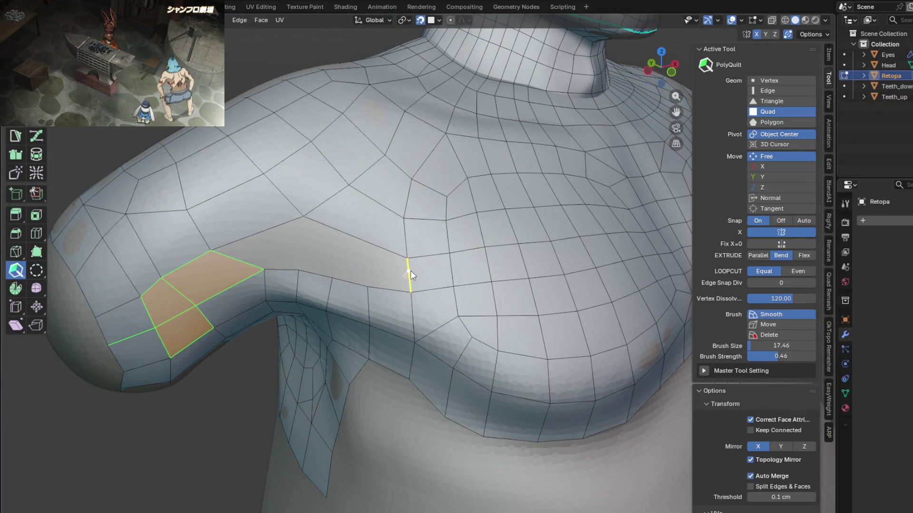
Create a quad on the upper arm and draw faces across the armpit gap toward the chest edge
{"action": "middle_click_drag", "start_coordinate": [238, 260], "coordinate": [235, 204]}
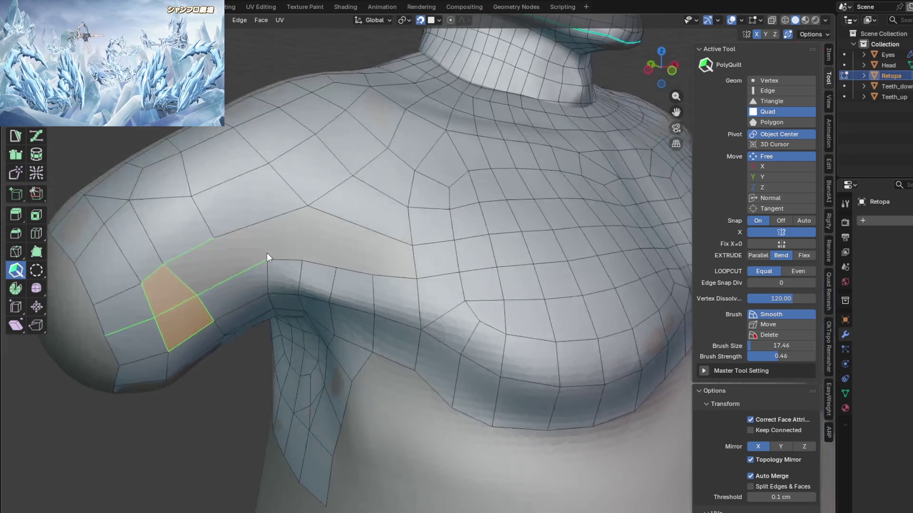
{"action": "middle_click_drag", "start_coordinate": [267, 253], "coordinate": [263, 241]}
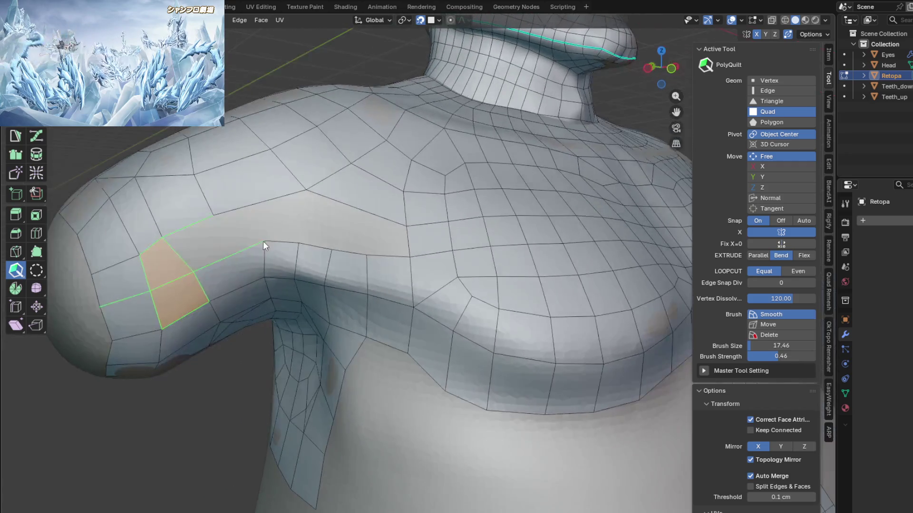
{"action": "left_click", "coordinate": [159, 256]}
{"action": "left_click_drag", "start_coordinate": [256, 245], "coordinate": [142, 257]}
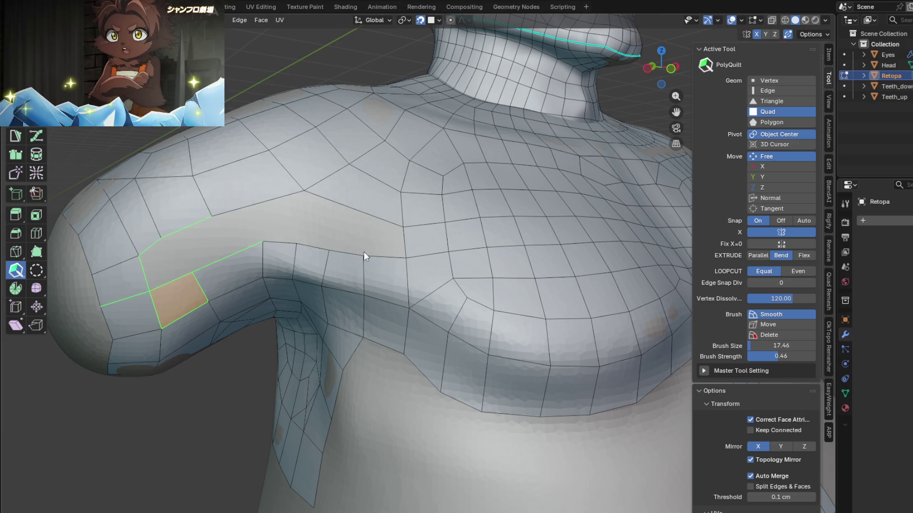
{"action": "left_click_drag", "start_coordinate": [366, 257], "coordinate": [302, 190]}
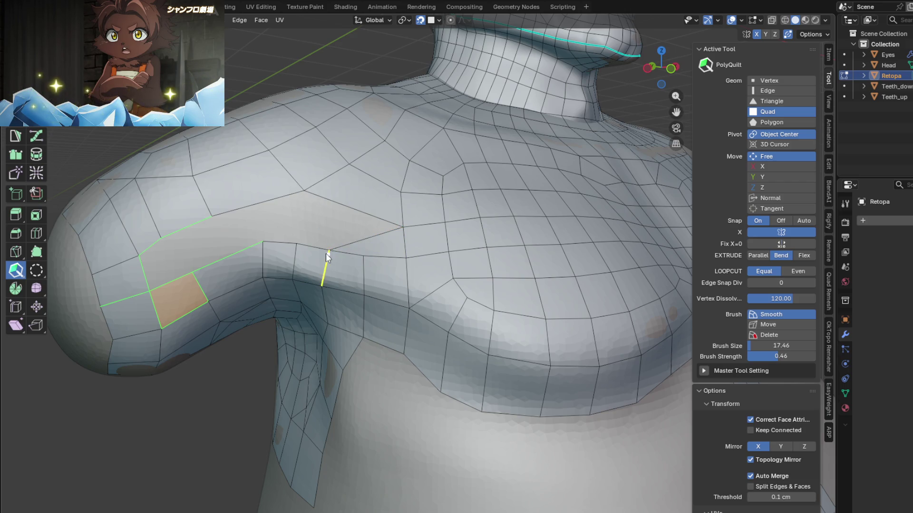
{"action": "left_click_drag", "start_coordinate": [329, 250], "coordinate": [303, 190]}
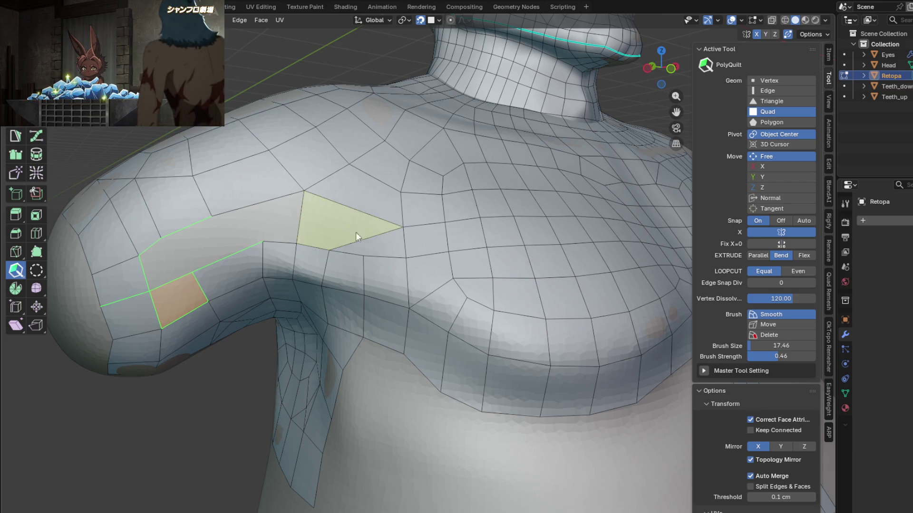
Close the remaining gap with faces from the chest vertex and below the shoulder, then smooth them
{"action": "left_click", "coordinate": [403, 226]}
{"action": "middle_click_drag", "start_coordinate": [337, 223], "coordinate": [360, 245]}
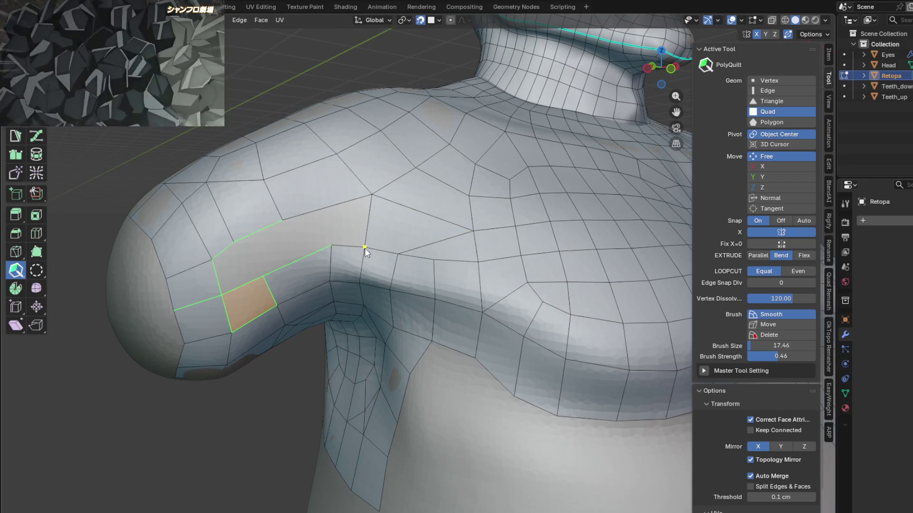
{"action": "left_click_drag", "start_coordinate": [364, 247], "coordinate": [283, 219]}
{"action": "left_click_drag", "start_coordinate": [214, 280], "coordinate": [242, 250]}
{"action": "mouse_move", "coordinate": [285, 256]}
{"action": "middle_mouse_down"}
{"action": "mouse_move", "coordinate": [349, 255]}
{"action": "mouse_move", "coordinate": [335, 260]}
{"action": "middle_mouse_up"}
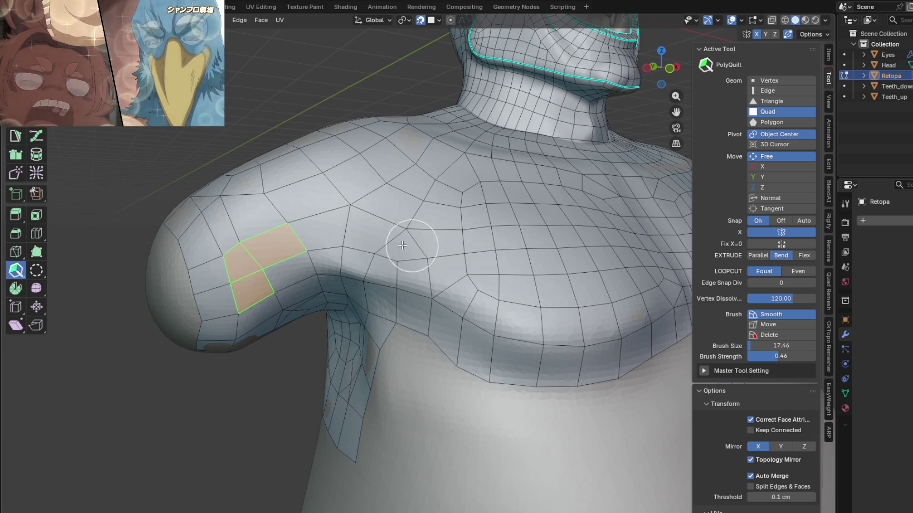
{"action": "left_click_drag", "start_coordinate": [271, 257], "coordinate": [250, 271]}
{"action": "mouse_move", "coordinate": [288, 241]}
{"action": "middle_mouse_down"}
{"action": "mouse_move", "coordinate": [340, 170]}
{"action": "mouse_move", "coordinate": [491, 303]}
{"action": "mouse_move", "coordinate": [368, 247]}
{"action": "middle_mouse_up"}
{"action": "scroll", "coordinate": [438, 259], "scroll_direction": "down", "scroll_amount": 3}
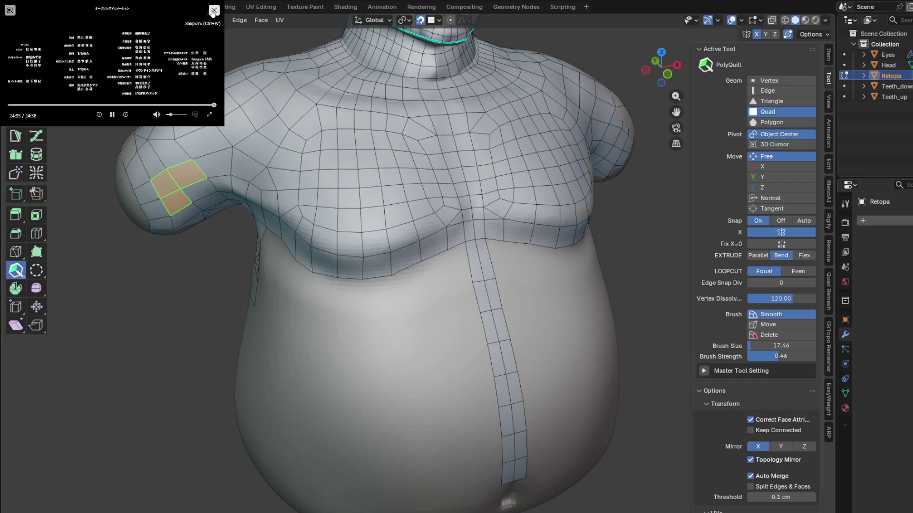
{"action": "left_click", "coordinate": [214, 10]}
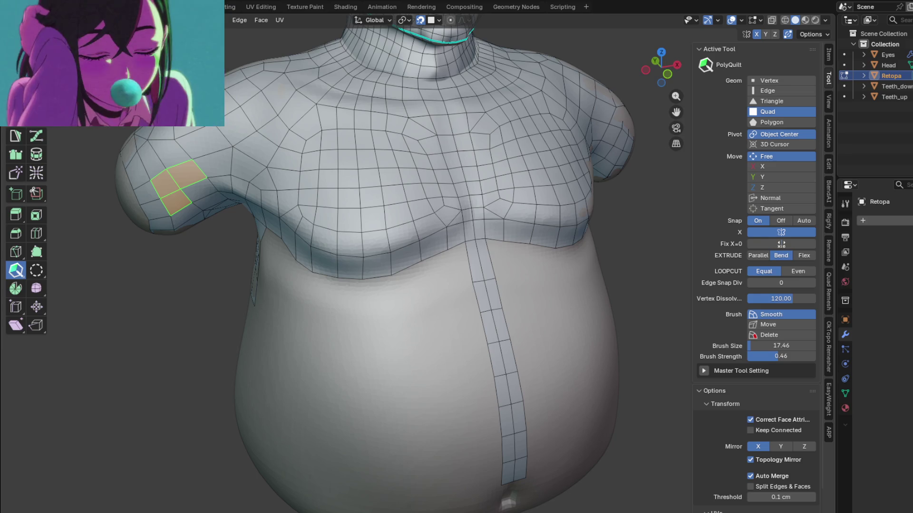
{"action": "middle_click_drag", "start_coordinate": [500, 250], "coordinate": [552, 257]}
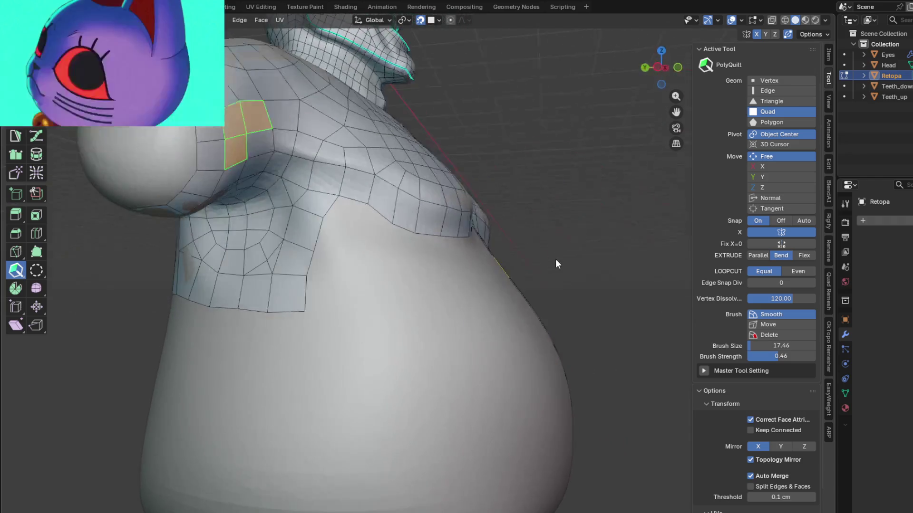
Lay a row of quads under the chest from the centre strip out toward the side
{"action": "mouse_move", "coordinate": [454, 233]}
{"action": "middle_mouse_down"}
{"action": "mouse_move", "coordinate": [336, 202]}
{"action": "mouse_move", "coordinate": [373, 195]}
{"action": "mouse_move", "coordinate": [334, 220]}
{"action": "mouse_move", "coordinate": [323, 183]}
{"action": "mouse_move", "coordinate": [380, 222]}
{"action": "mouse_move", "coordinate": [359, 207]}
{"action": "mouse_move", "coordinate": [283, 205]}
{"action": "mouse_move", "coordinate": [284, 218]}
{"action": "mouse_move", "coordinate": [443, 267]}
{"action": "middle_mouse_up"}
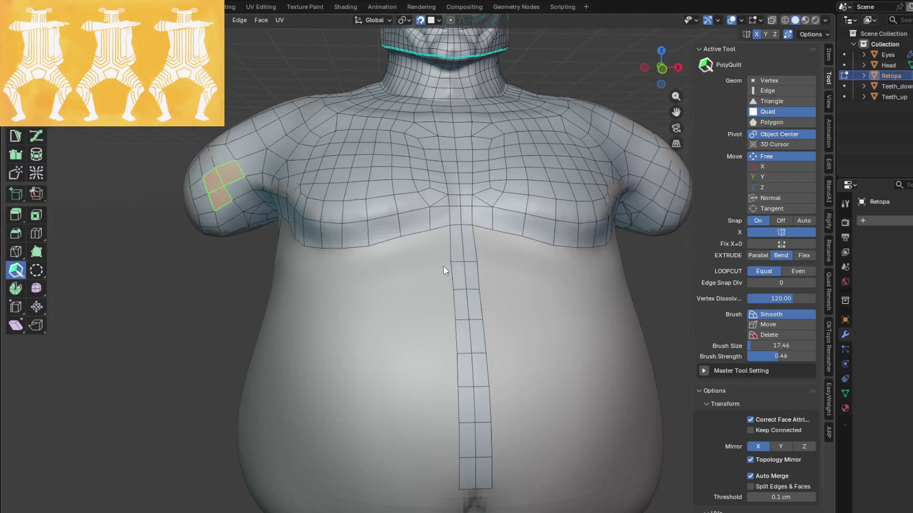
{"action": "left_click", "coordinate": [428, 248]}
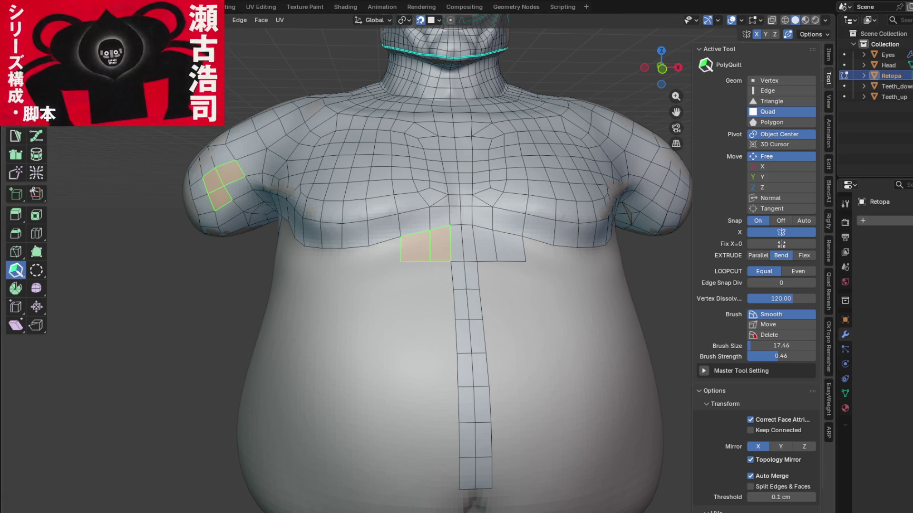
{"action": "mouse_move", "coordinate": [400, 257]}
{"action": "middle_mouse_down"}
{"action": "mouse_move", "coordinate": [390, 263]}
{"action": "mouse_move", "coordinate": [389, 253]}
{"action": "mouse_move", "coordinate": [421, 254]}
{"action": "middle_mouse_up"}
{"action": "left_click", "coordinate": [400, 247]}
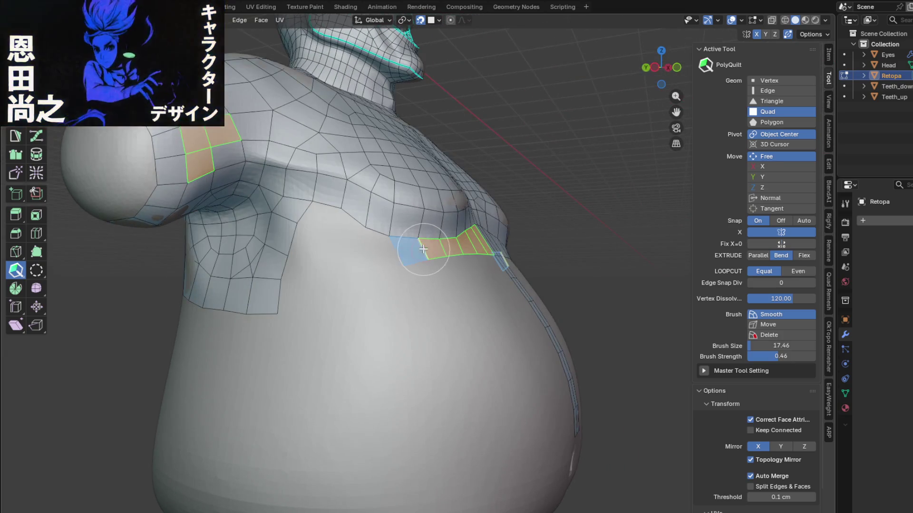
{"action": "left_click", "coordinate": [423, 251]}
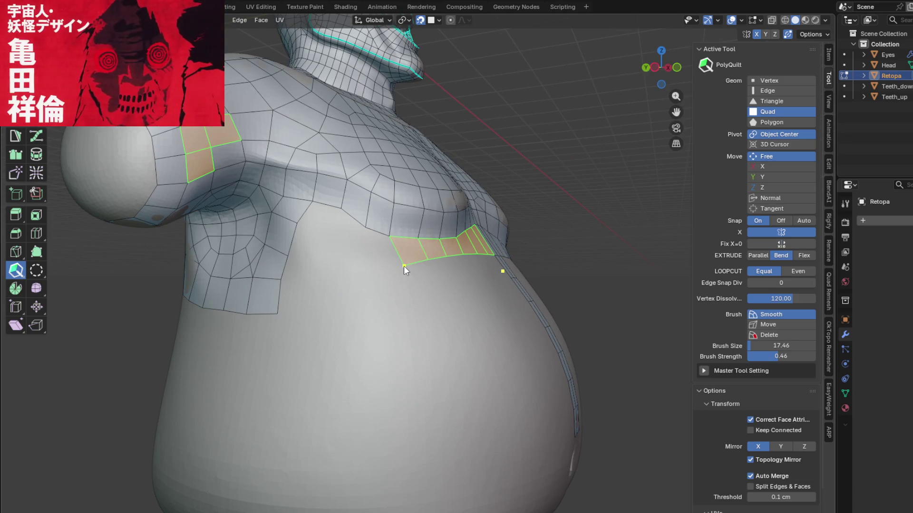
{"action": "mouse_move", "coordinate": [397, 257]}
{"action": "middle_mouse_down"}
{"action": "mouse_move", "coordinate": [390, 274]}
{"action": "mouse_move", "coordinate": [371, 275]}
{"action": "middle_mouse_up"}
{"action": "left_click", "coordinate": [349, 274]}
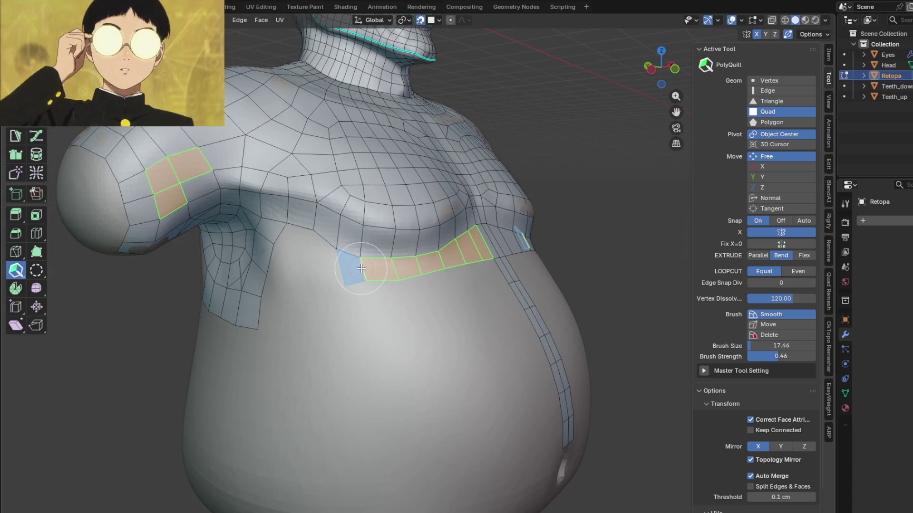
{"action": "left_click_drag", "start_coordinate": [334, 276], "coordinate": [317, 278]}
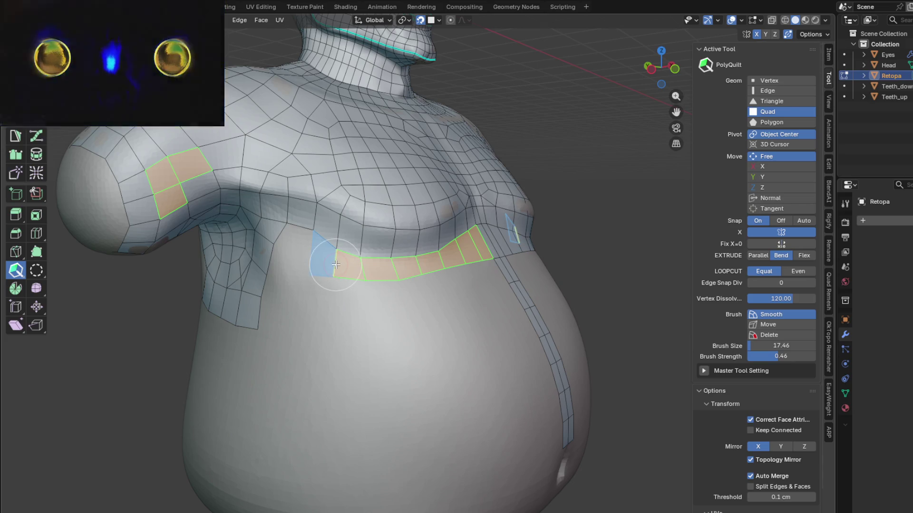
{"action": "left_click", "coordinate": [306, 262]}
Check the strip from other angles and switch to PolyQuilt:EdgeLoop from Quick Favorites
{"action": "middle_click_drag", "start_coordinate": [304, 268], "coordinate": [328, 253]}
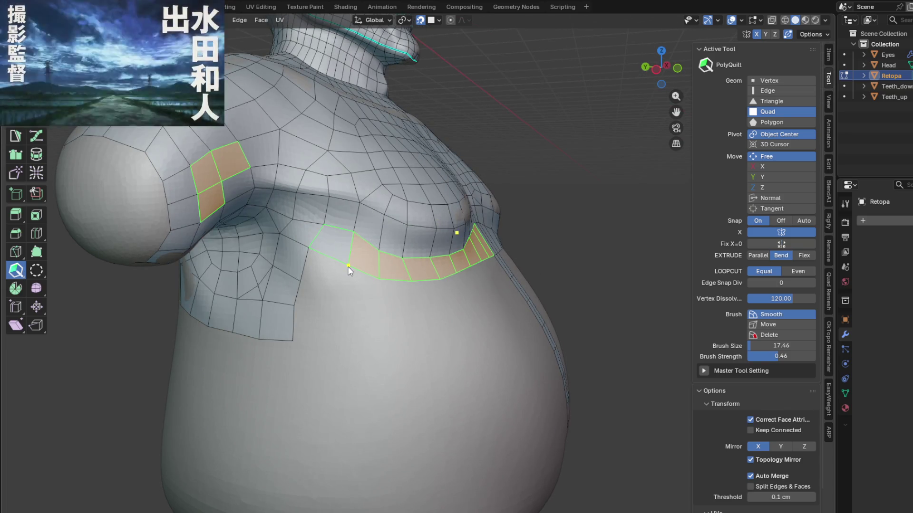
{"action": "mouse_move", "coordinate": [373, 271]}
{"action": "middle_mouse_down"}
{"action": "mouse_move", "coordinate": [361, 302]}
{"action": "mouse_move", "coordinate": [403, 306]}
{"action": "middle_mouse_up"}
{"action": "scroll", "coordinate": [361, 302], "scroll_direction": "down", "scroll_amount": 3}
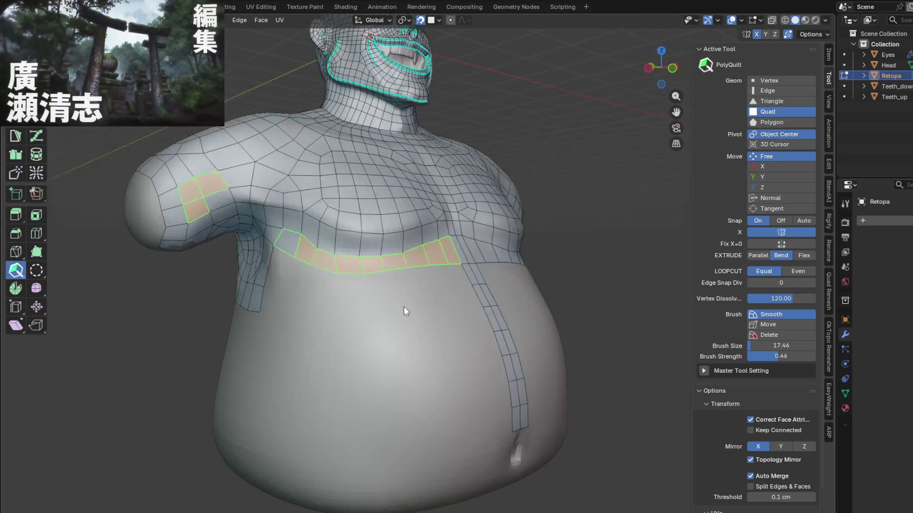
{"action": "key", "text": "q"}
{"action": "left_click", "coordinate": [388, 296]}
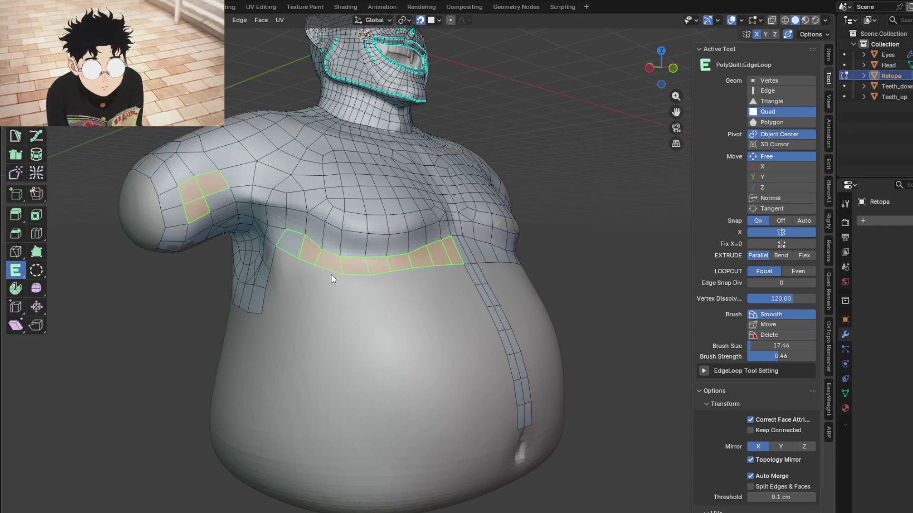
Extrude the chest's lower boundary loop down into a new row of faces, then return to PolyQuilt
{"action": "mouse_move", "coordinate": [336, 276]}
{"action": "left_mouse_down"}
{"action": "mouse_move", "coordinate": [322, 289]}
{"action": "mouse_move", "coordinate": [327, 297]}
{"action": "left_mouse_up"}
{"action": "mouse_move", "coordinate": [326, 297]}
{"action": "middle_mouse_down"}
{"action": "mouse_move", "coordinate": [425, 318]}
{"action": "mouse_move", "coordinate": [400, 307]}
{"action": "middle_mouse_up"}
{"action": "key", "text": "q"}
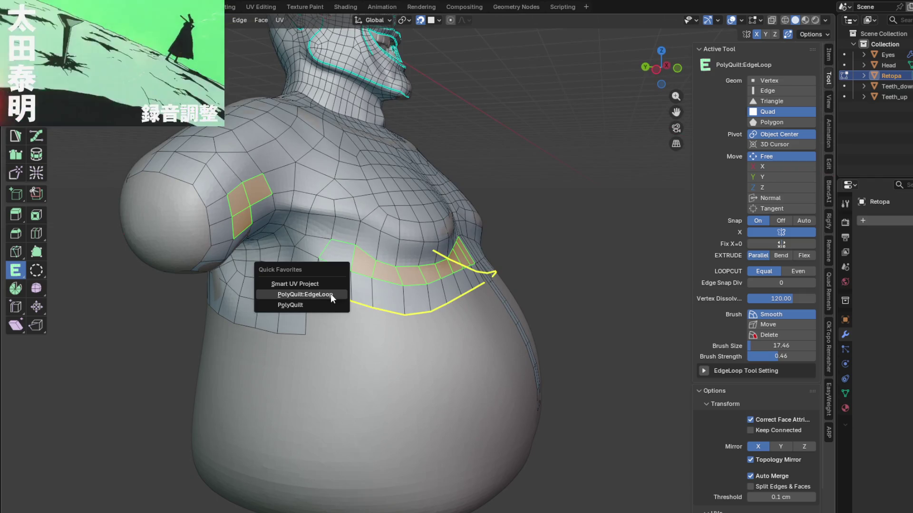
{"action": "left_click", "coordinate": [298, 302]}
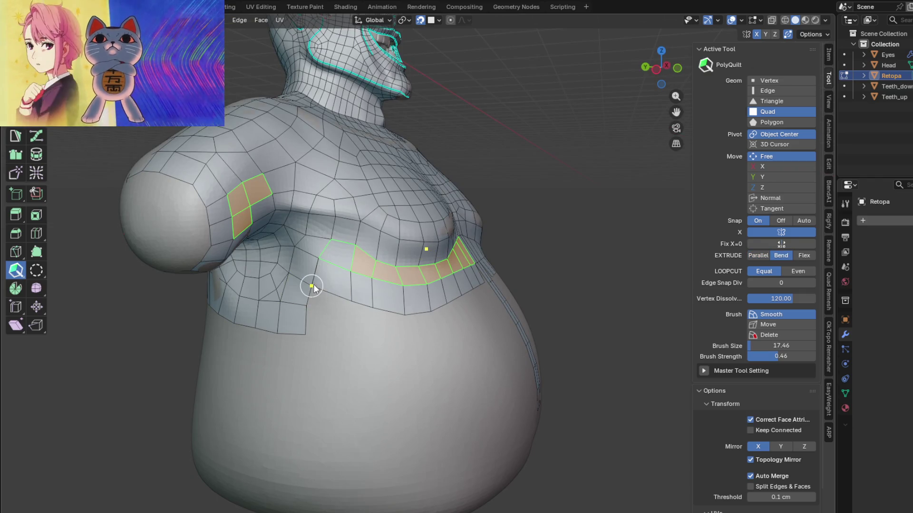
With EdgeLoop again, extrude the lower border loop down over the upper belly
{"action": "middle_click_drag", "start_coordinate": [357, 300], "coordinate": [447, 289]}
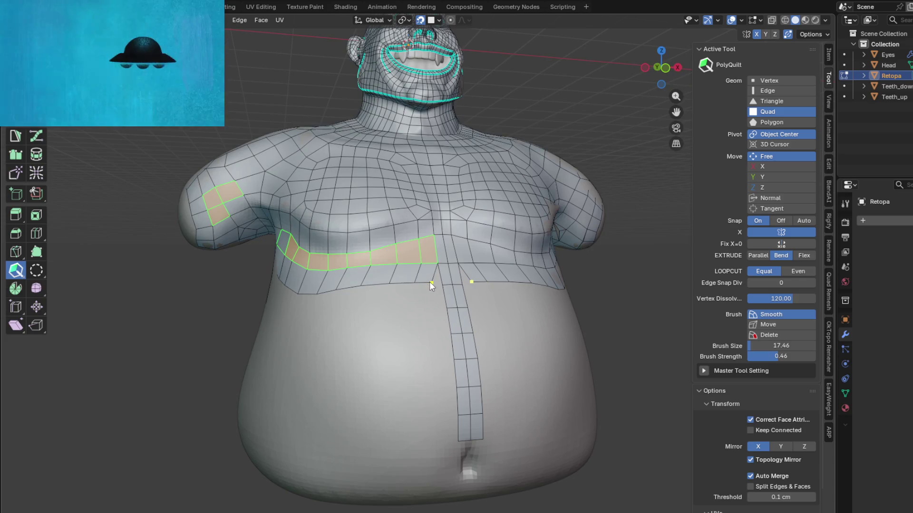
{"action": "mouse_move", "coordinate": [404, 324]}
{"action": "middle_mouse_down"}
{"action": "mouse_move", "coordinate": [491, 313]}
{"action": "mouse_move", "coordinate": [362, 332]}
{"action": "mouse_move", "coordinate": [458, 333]}
{"action": "mouse_move", "coordinate": [351, 305]}
{"action": "middle_mouse_up"}
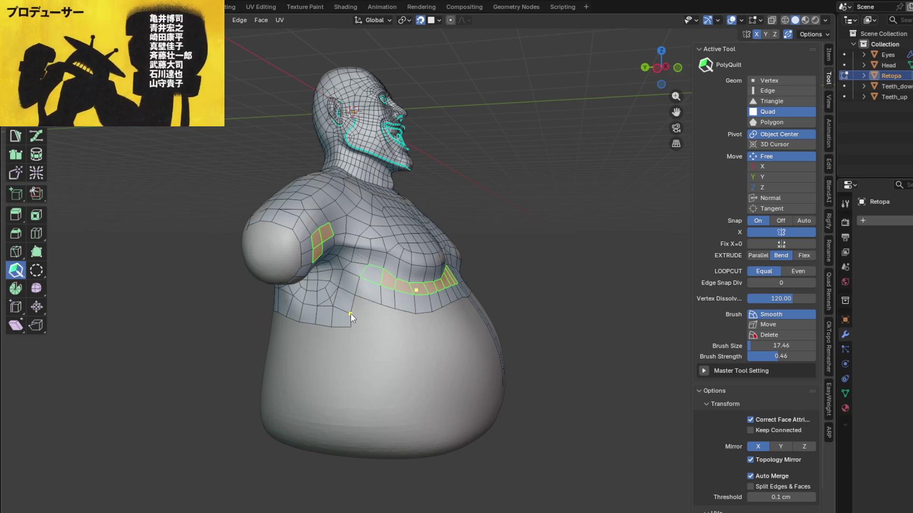
{"action": "middle_click_drag", "start_coordinate": [409, 363], "coordinate": [408, 375]}
{"action": "key", "text": "q"}
{"action": "left_click", "coordinate": [393, 365]}
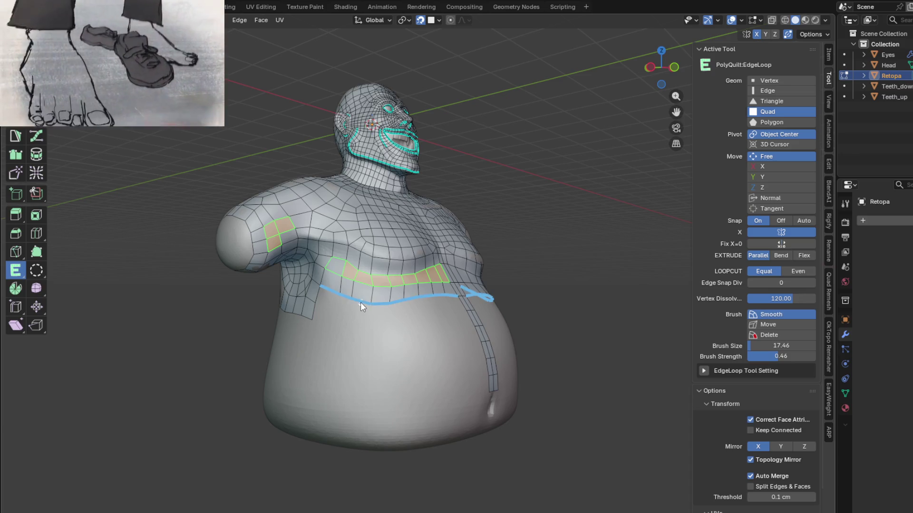
{"action": "left_click_drag", "start_coordinate": [360, 304], "coordinate": [357, 320]}
{"action": "middle_click_drag", "start_coordinate": [358, 321], "coordinate": [426, 318]}
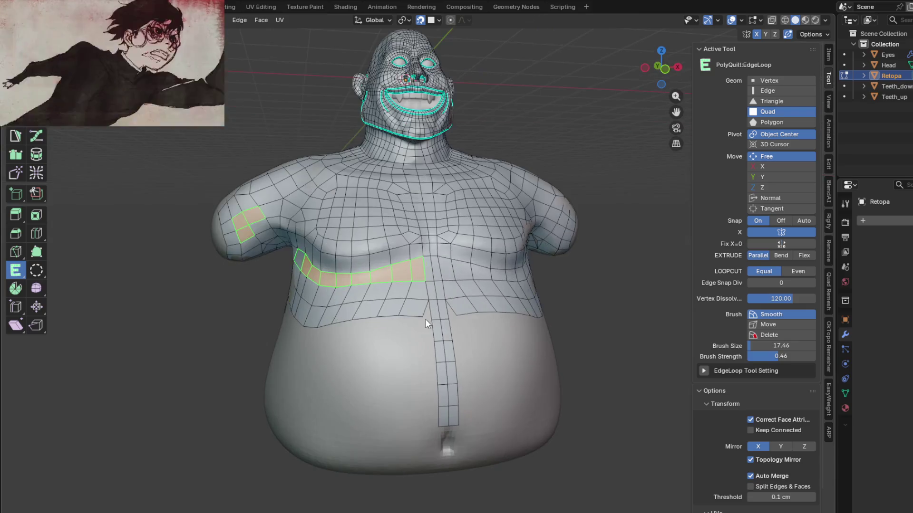
{"action": "left_click_drag", "start_coordinate": [423, 318], "coordinate": [404, 322]}
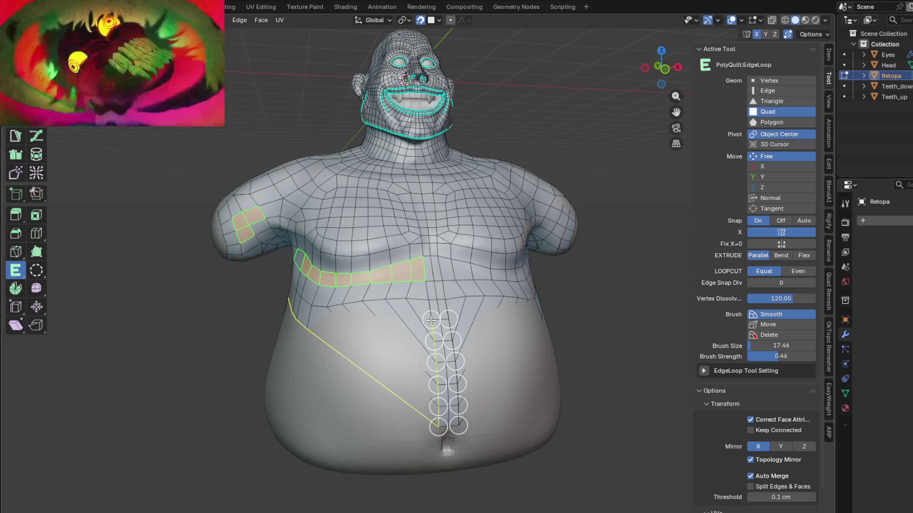
Inspect the V-shaped boundary from the front, return to PolyQuilt and pause the reference video
{"action": "mouse_move", "coordinate": [358, 357]}
{"action": "middle_mouse_down"}
{"action": "mouse_move", "coordinate": [424, 330]}
{"action": "mouse_move", "coordinate": [324, 363]}
{"action": "middle_mouse_up"}
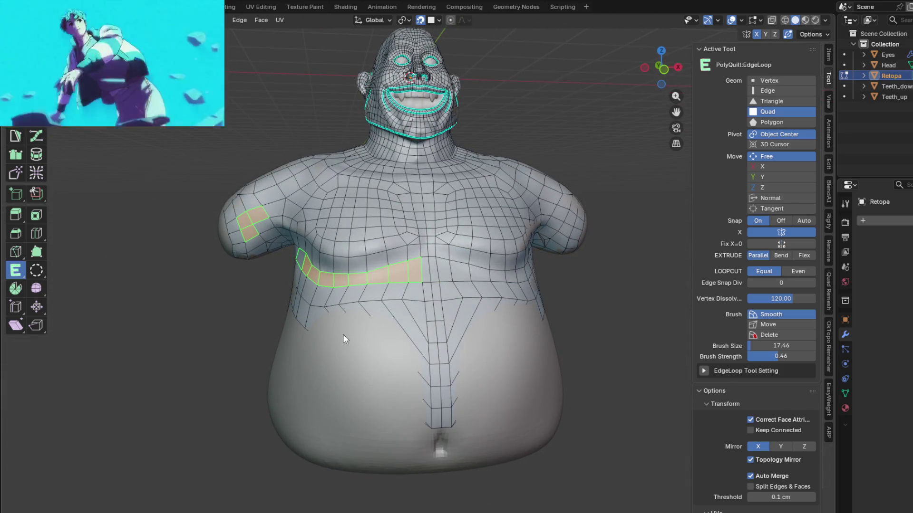
{"action": "mouse_move", "coordinate": [380, 331]}
{"action": "middle_mouse_down"}
{"action": "mouse_move", "coordinate": [435, 324]}
{"action": "mouse_move", "coordinate": [424, 303]}
{"action": "mouse_move", "coordinate": [424, 326]}
{"action": "middle_mouse_up"}
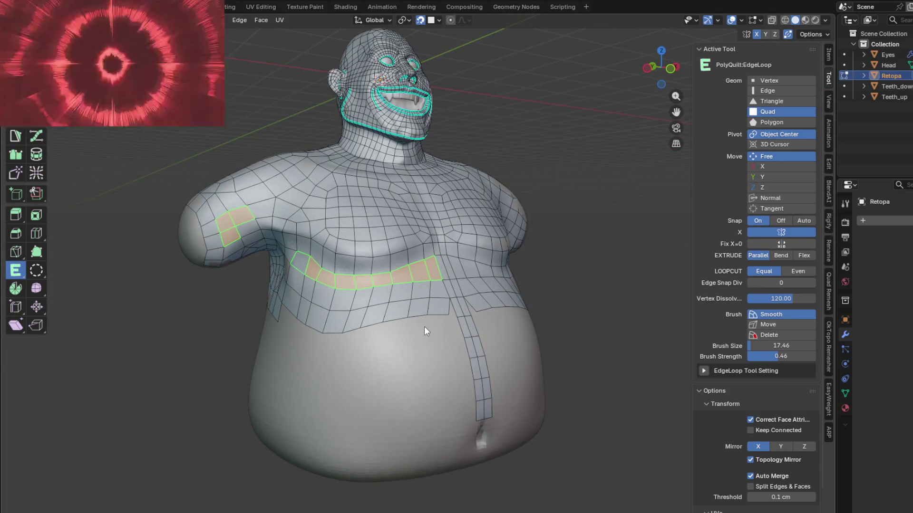
{"action": "key", "text": "KP_1"}
{"action": "right_click", "coordinate": [399, 334]}
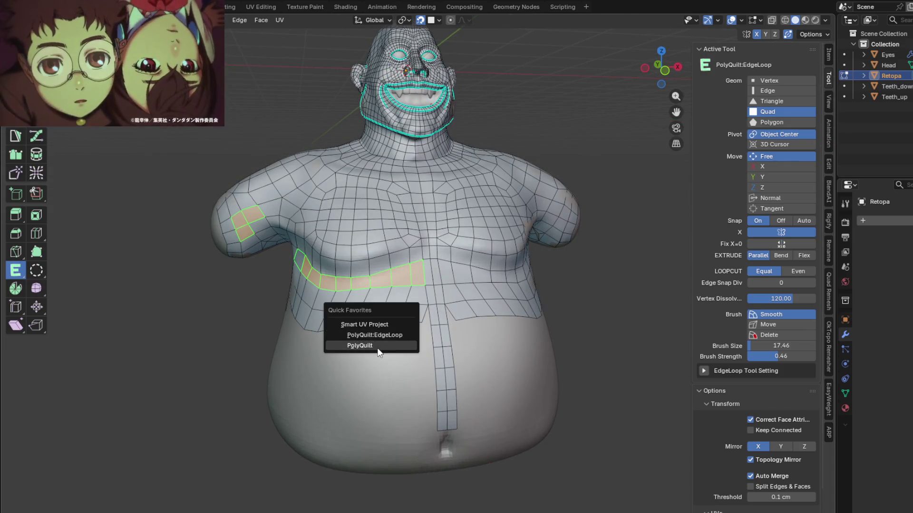
{"action": "left_click", "coordinate": [357, 350]}
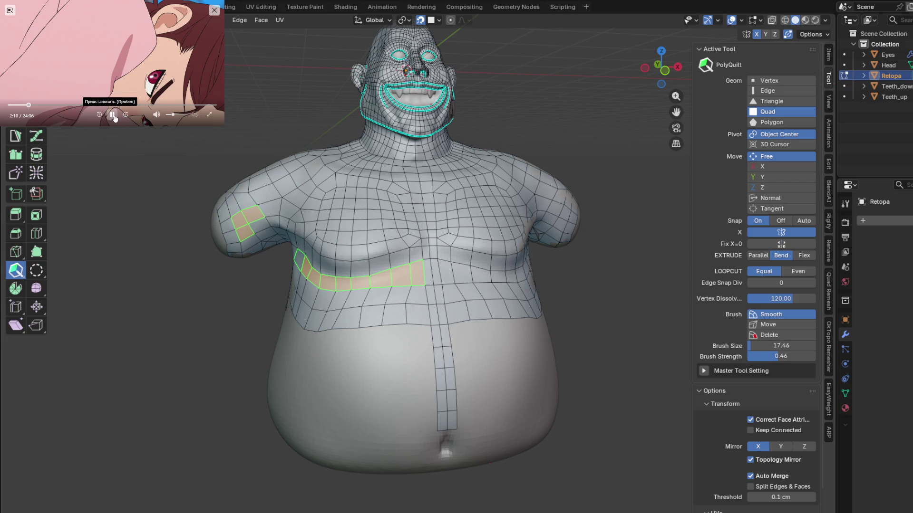
{"action": "left_click", "coordinate": [112, 114]}
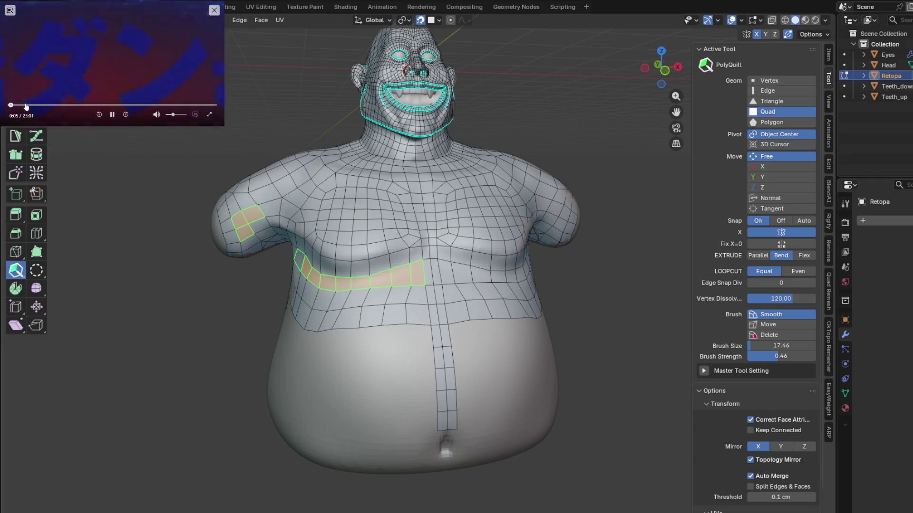
{"action": "left_click", "coordinate": [30, 106]}
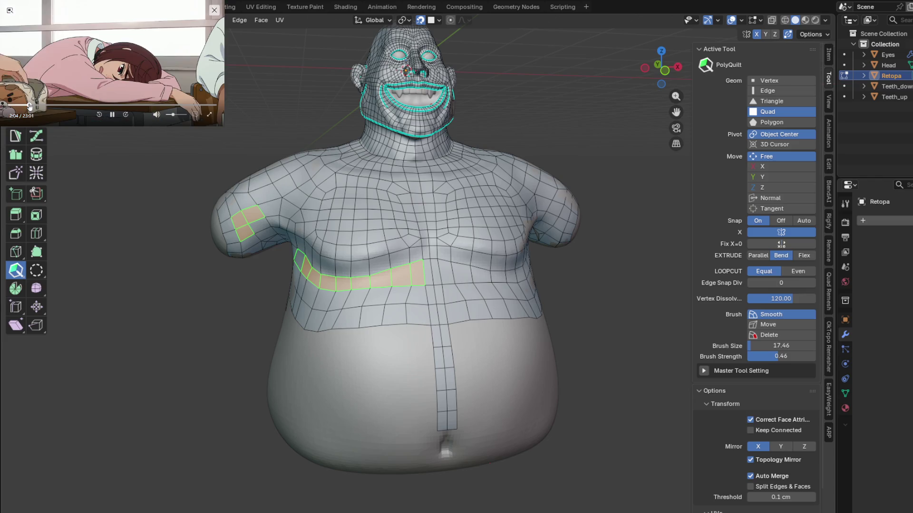
{"action": "left_click_drag", "start_coordinate": [24, 106], "coordinate": [22, 106]}
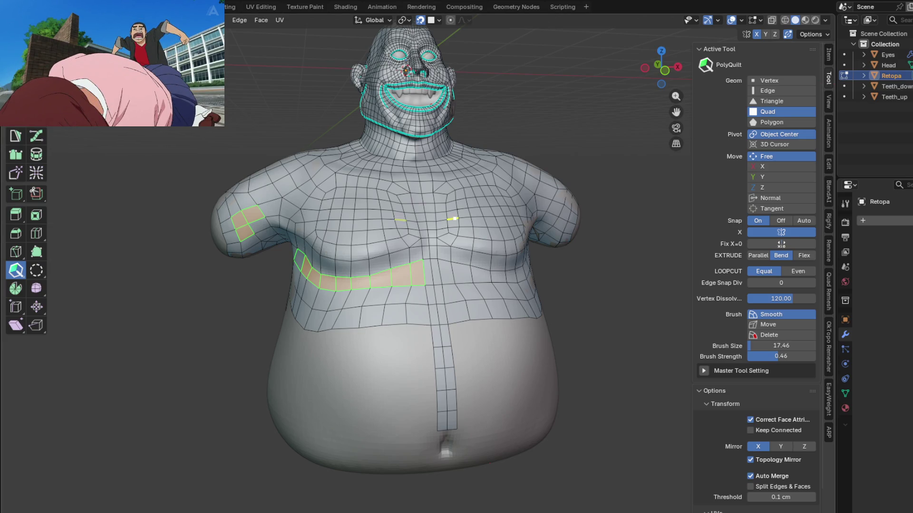
{"action": "mouse_move", "coordinate": [339, 272]}
{"action": "middle_mouse_down"}
{"action": "mouse_move", "coordinate": [386, 286]}
{"action": "mouse_move", "coordinate": [263, 274]}
{"action": "mouse_move", "coordinate": [302, 272]}
{"action": "mouse_move", "coordinate": [232, 292]}
{"action": "mouse_move", "coordinate": [273, 285]}
{"action": "middle_mouse_up"}
{"action": "scroll", "coordinate": [273, 282], "scroll_direction": "up", "scroll_amount": 2}
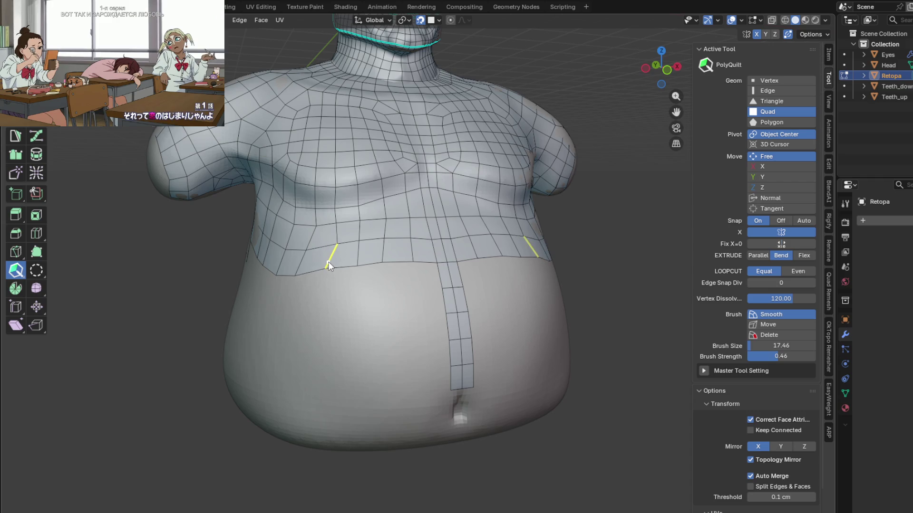
With PolyQuilt:EdgeLoop, extrude a new ring of quads below the torso boundary
{"action": "middle_click_drag", "start_coordinate": [332, 270], "coordinate": [360, 274]}
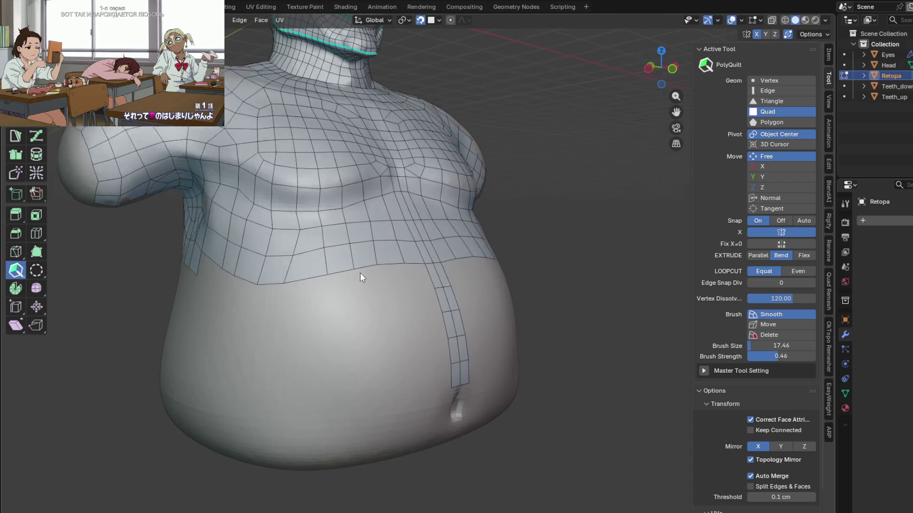
{"action": "mouse_move", "coordinate": [296, 278]}
{"action": "middle_mouse_down"}
{"action": "mouse_move", "coordinate": [328, 281]}
{"action": "mouse_move", "coordinate": [308, 277]}
{"action": "middle_mouse_up"}
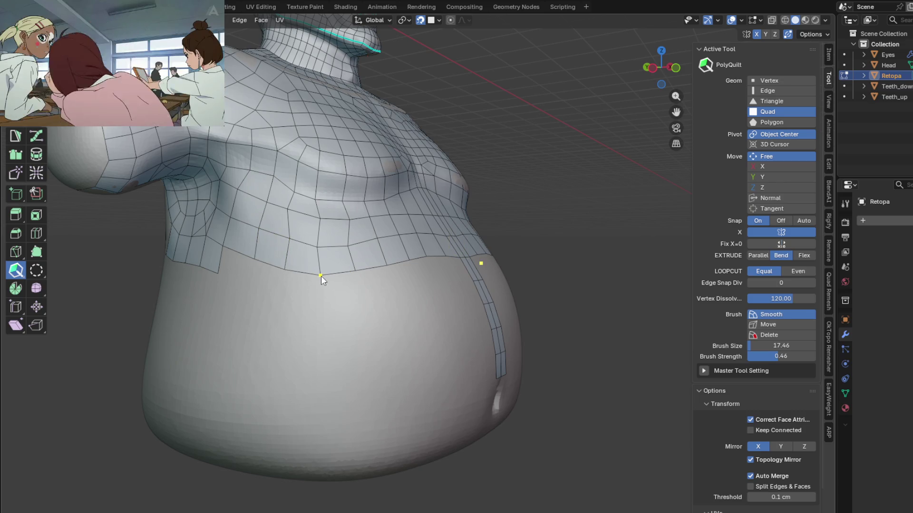
{"action": "mouse_move", "coordinate": [320, 269]}
{"action": "middle_mouse_down"}
{"action": "mouse_move", "coordinate": [388, 273]}
{"action": "mouse_move", "coordinate": [324, 298]}
{"action": "mouse_move", "coordinate": [344, 293]}
{"action": "middle_mouse_up"}
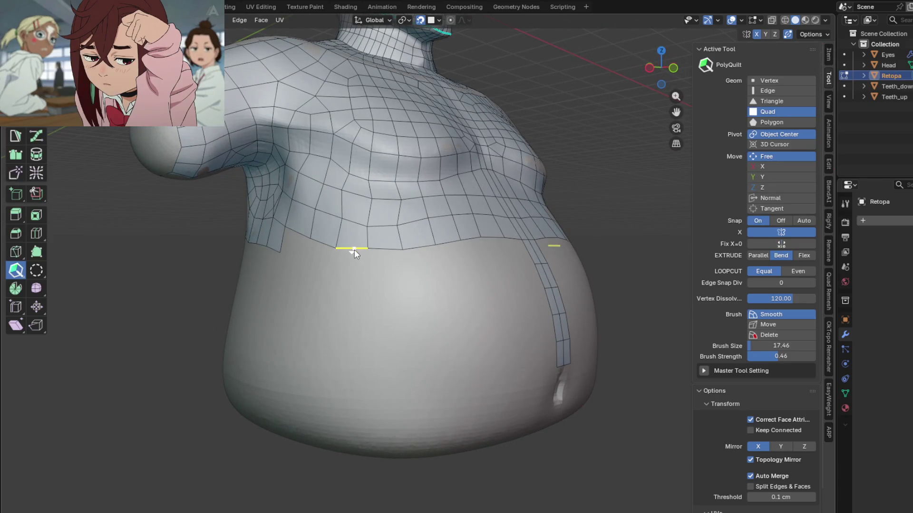
{"action": "key", "text": "q"}
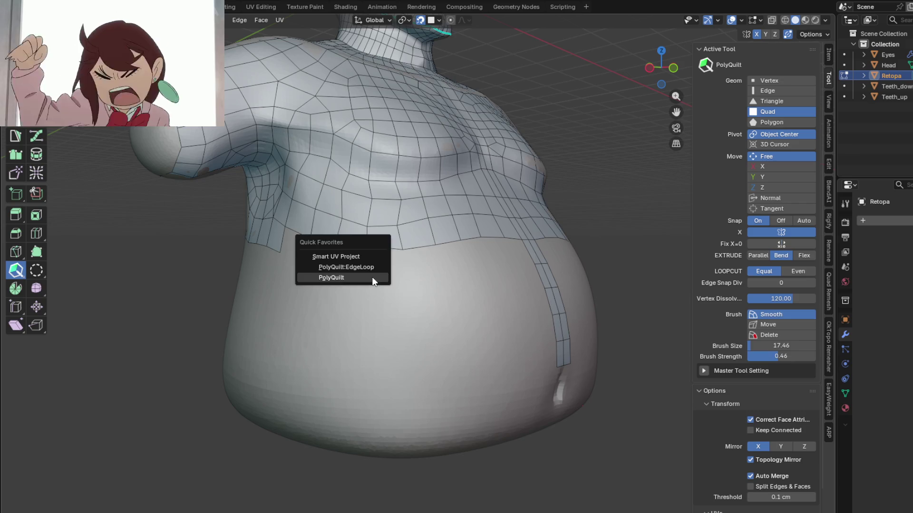
{"action": "left_click", "coordinate": [355, 267]}
{"action": "left_click_drag", "start_coordinate": [352, 247], "coordinate": [348, 275]}
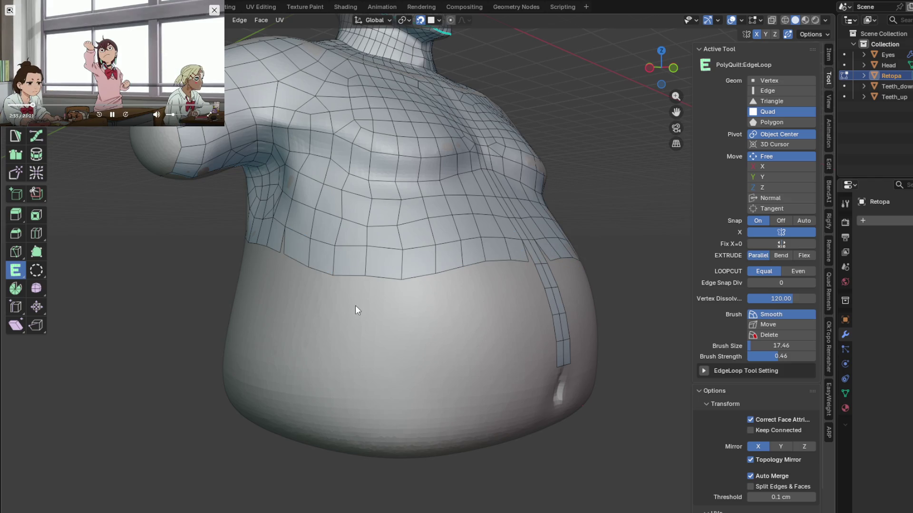
Back in PolyQuilt, lower a boundary edge and extend a face down from the belly border, then inspect the sides
{"action": "middle_click_drag", "start_coordinate": [365, 298], "coordinate": [357, 309]}
{"action": "key", "text": "q"}
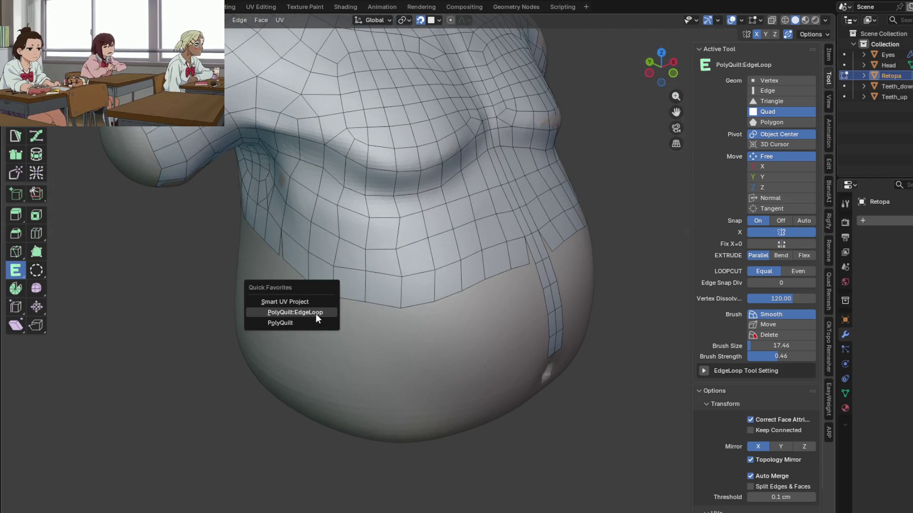
{"action": "left_click", "coordinate": [281, 324]}
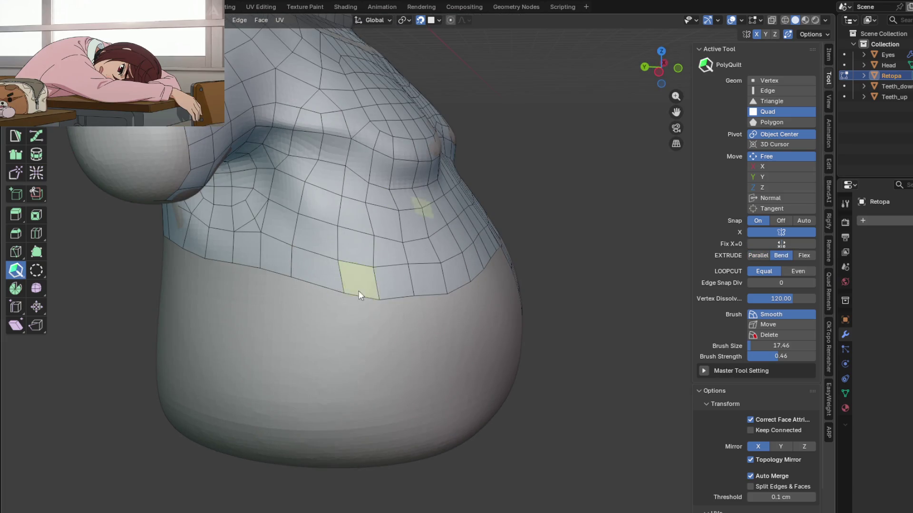
{"action": "middle_click_drag", "start_coordinate": [358, 290], "coordinate": [327, 295]}
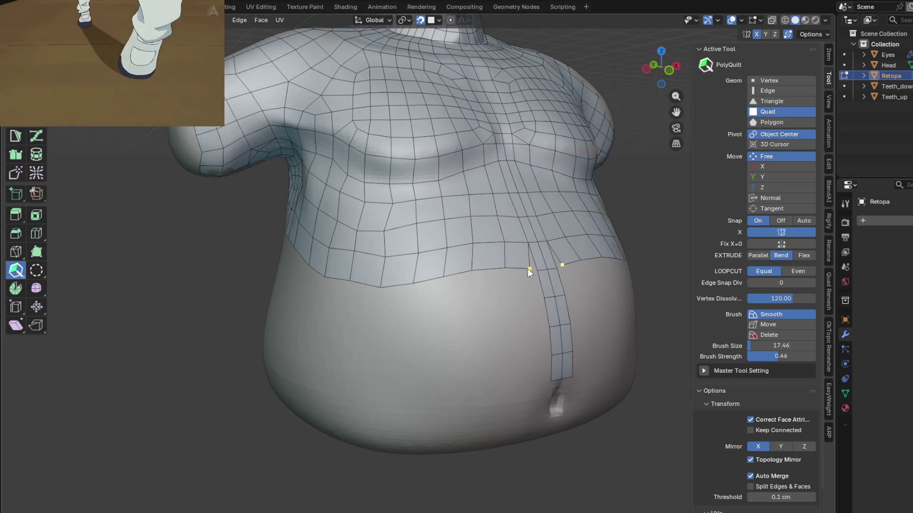
{"action": "middle_click_drag", "start_coordinate": [457, 289], "coordinate": [451, 280]}
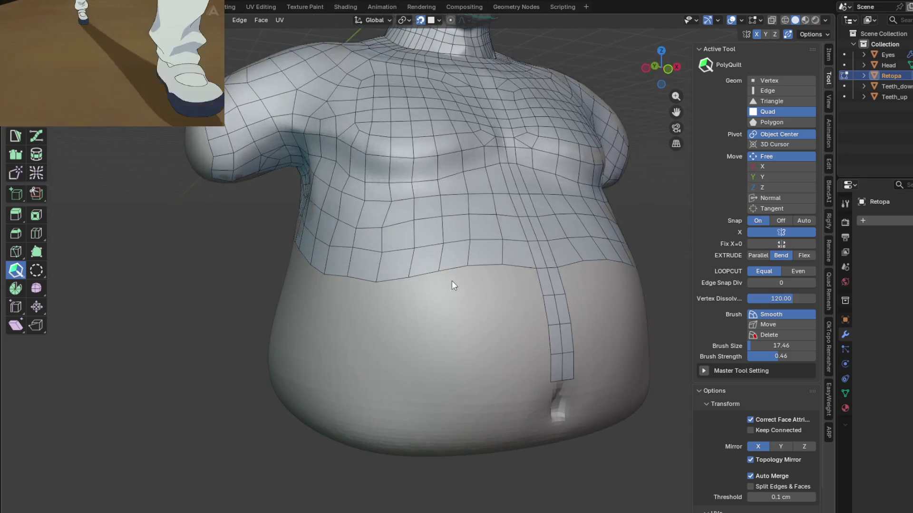
{"action": "left_click_drag", "start_coordinate": [496, 264], "coordinate": [497, 270]}
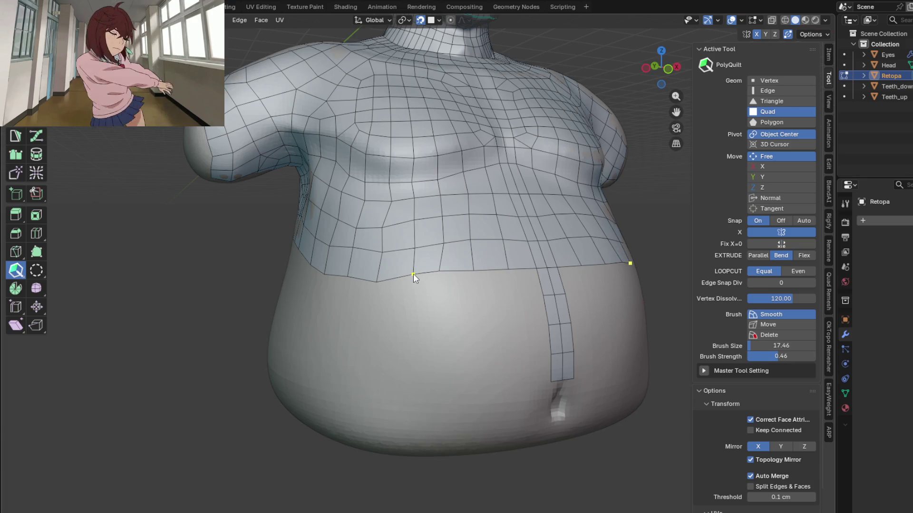
{"action": "mouse_move", "coordinate": [448, 271]}
{"action": "left_mouse_down"}
{"action": "mouse_move", "coordinate": [451, 323]}
{"action": "mouse_move", "coordinate": [445, 278]}
{"action": "left_mouse_up"}
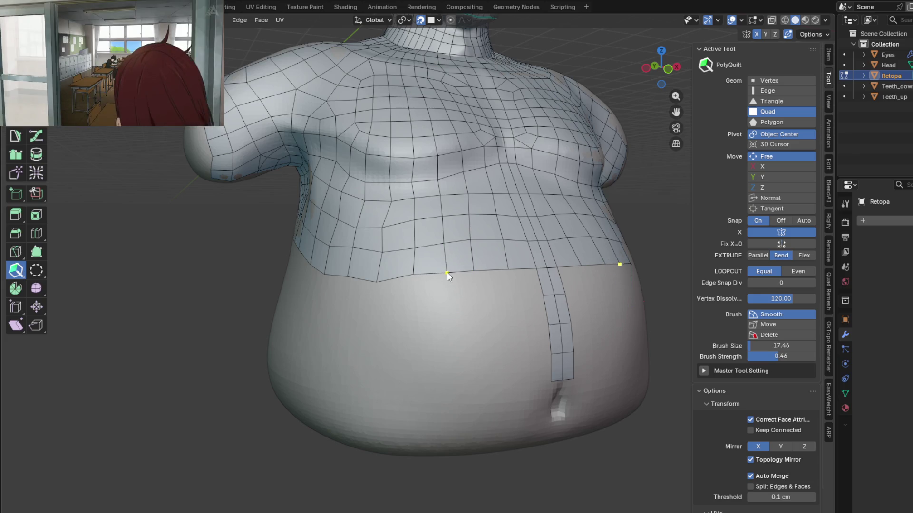
{"action": "mouse_move", "coordinate": [446, 270]}
{"action": "middle_mouse_down"}
{"action": "mouse_move", "coordinate": [414, 326]}
{"action": "mouse_move", "coordinate": [416, 294]}
{"action": "mouse_move", "coordinate": [394, 308]}
{"action": "mouse_move", "coordinate": [375, 303]}
{"action": "mouse_move", "coordinate": [400, 299]}
{"action": "mouse_move", "coordinate": [394, 231]}
{"action": "middle_mouse_up"}
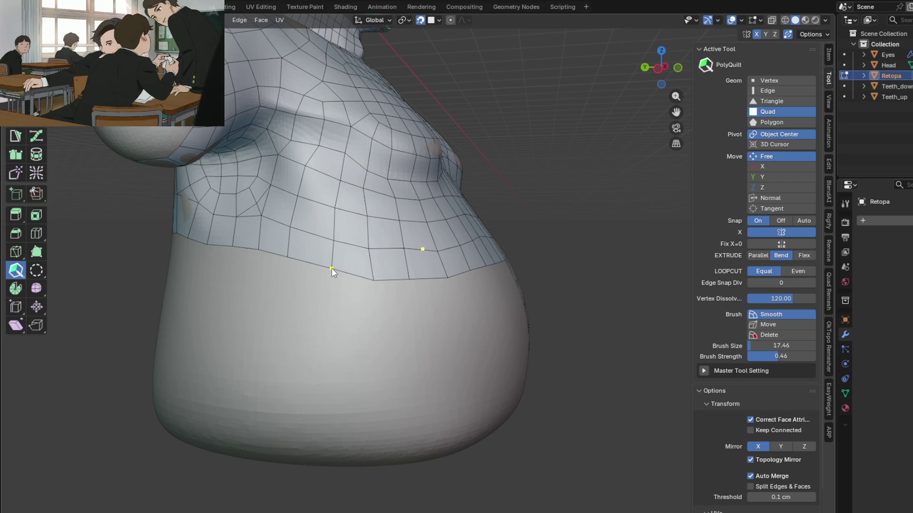
{"action": "middle_click_drag", "start_coordinate": [297, 273], "coordinate": [339, 279]}
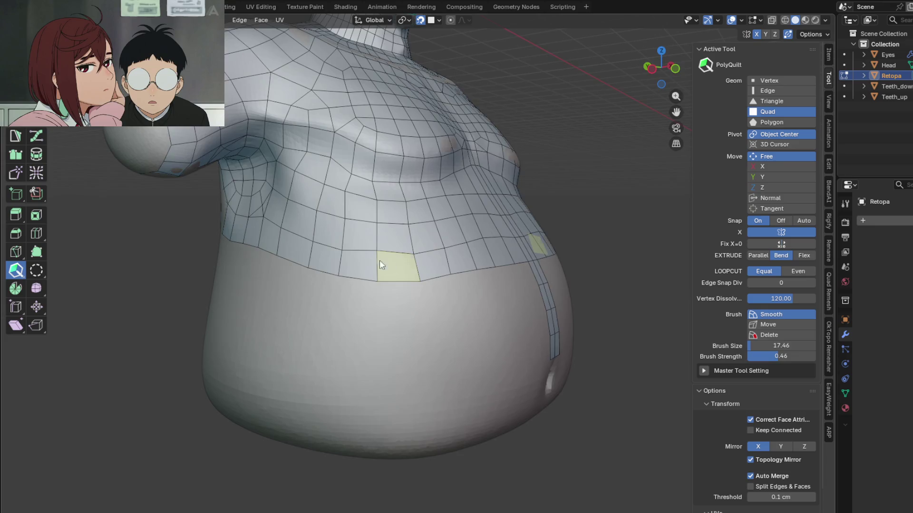
{"action": "mouse_move", "coordinate": [380, 261]}
{"action": "middle_mouse_down"}
{"action": "mouse_move", "coordinate": [357, 271]}
{"action": "mouse_move", "coordinate": [275, 278]}
{"action": "mouse_move", "coordinate": [531, 280]}
{"action": "mouse_move", "coordinate": [380, 300]}
{"action": "mouse_move", "coordinate": [446, 297]}
{"action": "mouse_move", "coordinate": [326, 303]}
{"action": "mouse_move", "coordinate": [438, 304]}
{"action": "mouse_move", "coordinate": [328, 305]}
{"action": "middle_mouse_up"}
{"action": "scroll", "coordinate": [372, 305], "scroll_direction": "up", "scroll_amount": 4}
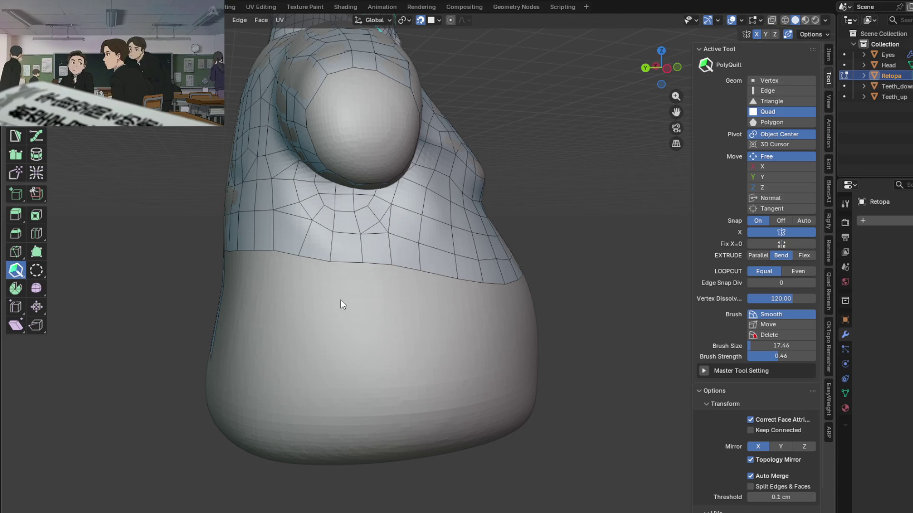
{"action": "scroll", "coordinate": [340, 299], "scroll_direction": "down", "scroll_amount": 4}
Extrude another quad ring downward around the lower torso with PolyQuilt:EdgeLoop
{"action": "key", "text": "q"}
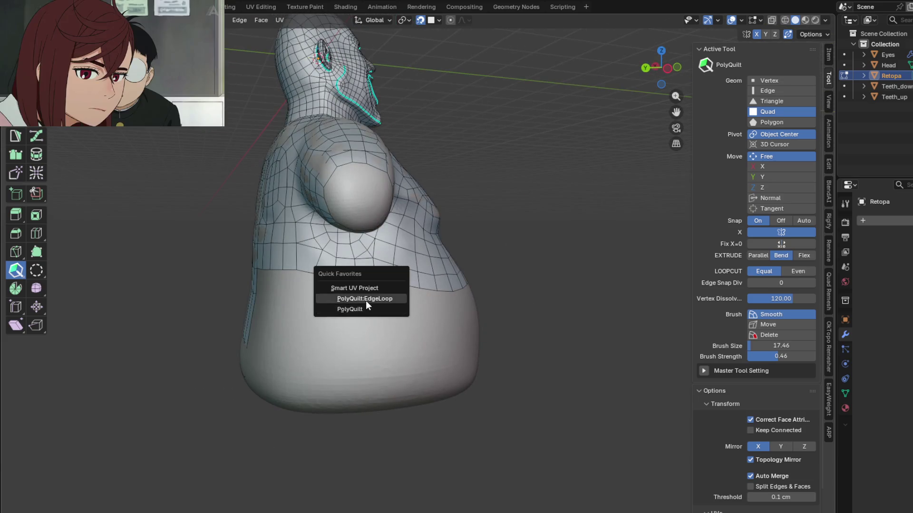
{"action": "left_click", "coordinate": [366, 299]}
{"action": "left_click_drag", "start_coordinate": [344, 280], "coordinate": [347, 303]}
{"action": "middle_click_drag", "start_coordinate": [346, 303], "coordinate": [425, 312]}
{"action": "scroll", "coordinate": [451, 318], "scroll_direction": "down", "scroll_amount": 3}
{"action": "scroll", "coordinate": [429, 302], "scroll_direction": "up", "scroll_amount": 3}
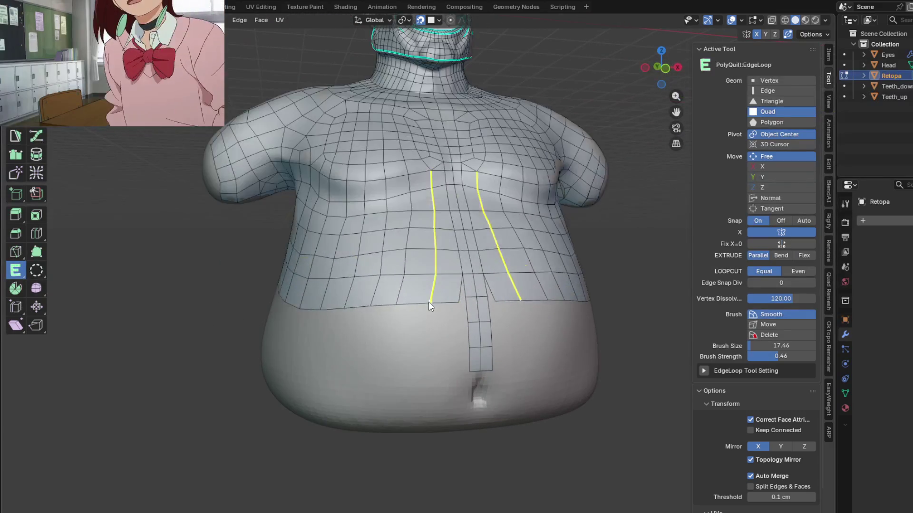
Back in PolyQuilt, join the centre strip's corners to the new ring and pull a quad row down the back strip
{"action": "key", "text": "q"}
{"action": "left_click", "coordinate": [457, 301]}
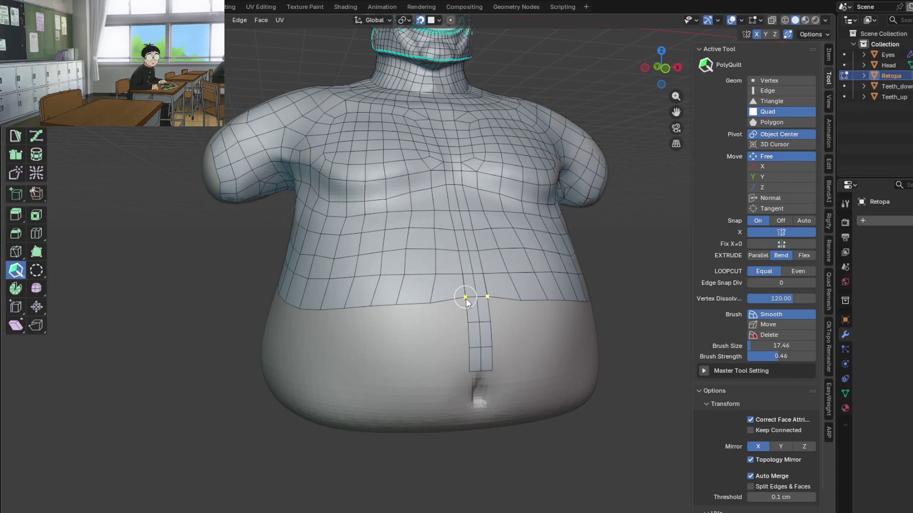
{"action": "left_click_drag", "start_coordinate": [456, 303], "coordinate": [473, 298]}
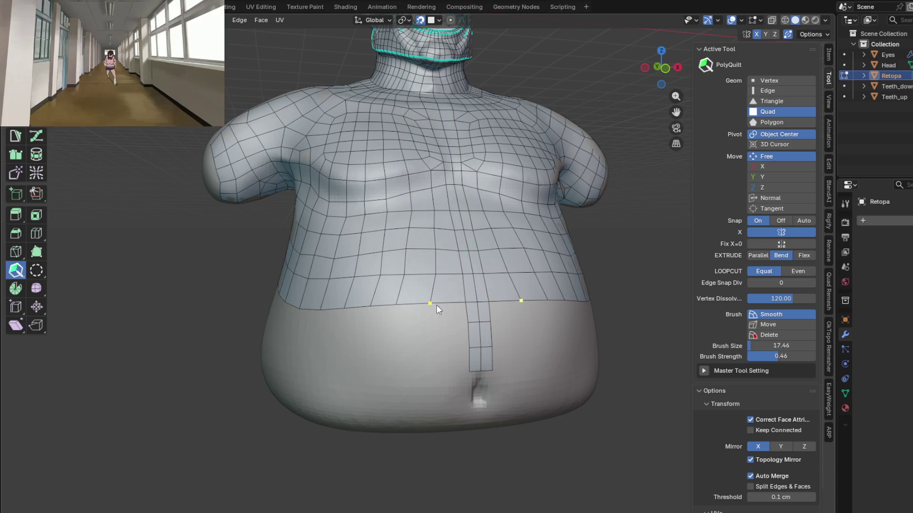
{"action": "mouse_move", "coordinate": [438, 305]}
{"action": "middle_mouse_down"}
{"action": "mouse_move", "coordinate": [516, 303]}
{"action": "mouse_move", "coordinate": [400, 324]}
{"action": "mouse_move", "coordinate": [413, 335]}
{"action": "middle_mouse_up"}
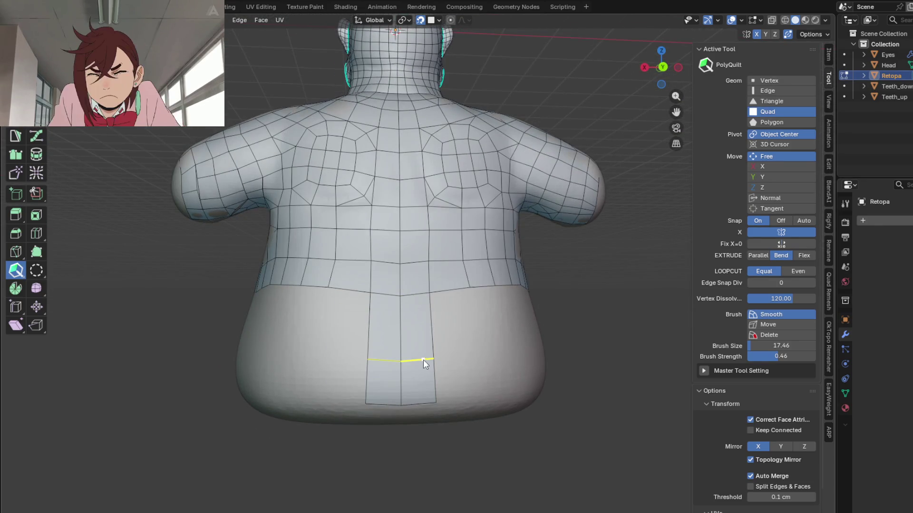
{"action": "mouse_move", "coordinate": [422, 331]}
{"action": "left_mouse_down"}
{"action": "mouse_move", "coordinate": [426, 369]}
{"action": "mouse_move", "coordinate": [435, 366]}
{"action": "left_mouse_up"}
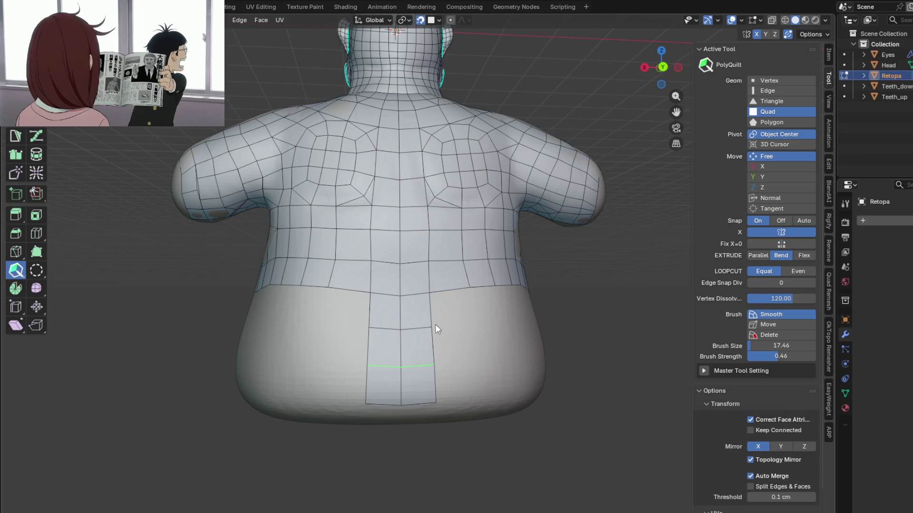
{"action": "mouse_move", "coordinate": [434, 321]}
{"action": "middle_mouse_down"}
{"action": "mouse_move", "coordinate": [580, 302]}
{"action": "mouse_move", "coordinate": [654, 304]}
{"action": "mouse_move", "coordinate": [515, 311]}
{"action": "mouse_move", "coordinate": [574, 307]}
{"action": "mouse_move", "coordinate": [561, 315]}
{"action": "mouse_move", "coordinate": [398, 309]}
{"action": "mouse_move", "coordinate": [509, 307]}
{"action": "middle_mouse_up"}
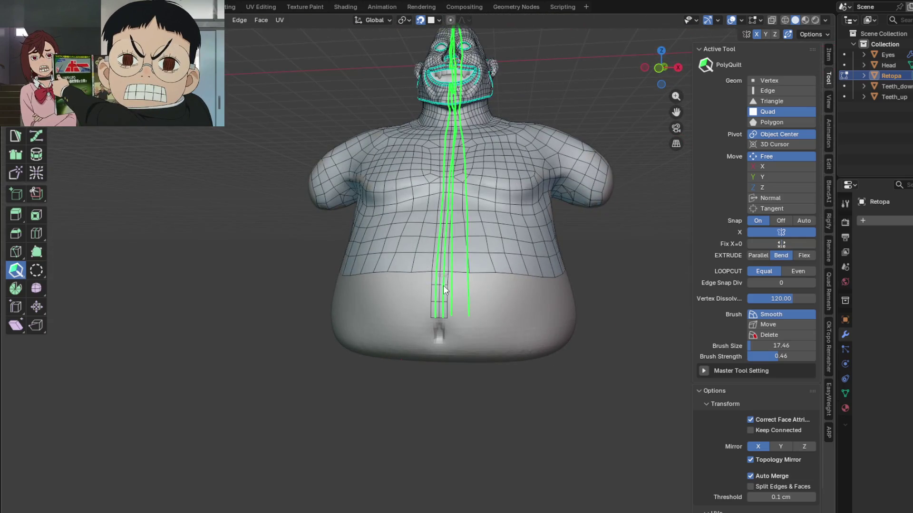
{"action": "scroll", "coordinate": [443, 285], "scroll_direction": "up", "scroll_amount": 3}
{"action": "scroll", "coordinate": [444, 285], "scroll_direction": "up", "scroll_amount": 3}
{"action": "left_click", "coordinate": [444, 283]}
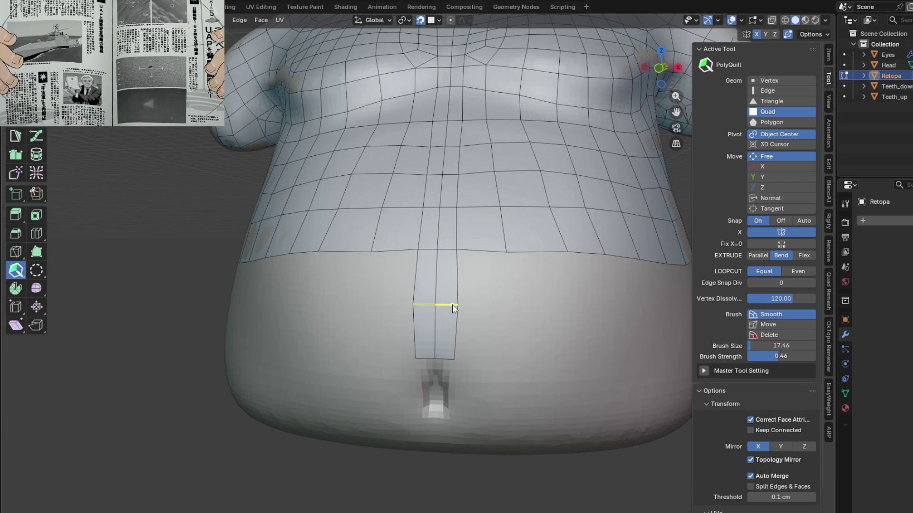
{"action": "scroll", "coordinate": [451, 307], "scroll_direction": "down", "scroll_amount": 5}
{"action": "middle_click_drag", "start_coordinate": [522, 323], "coordinate": [423, 324]}
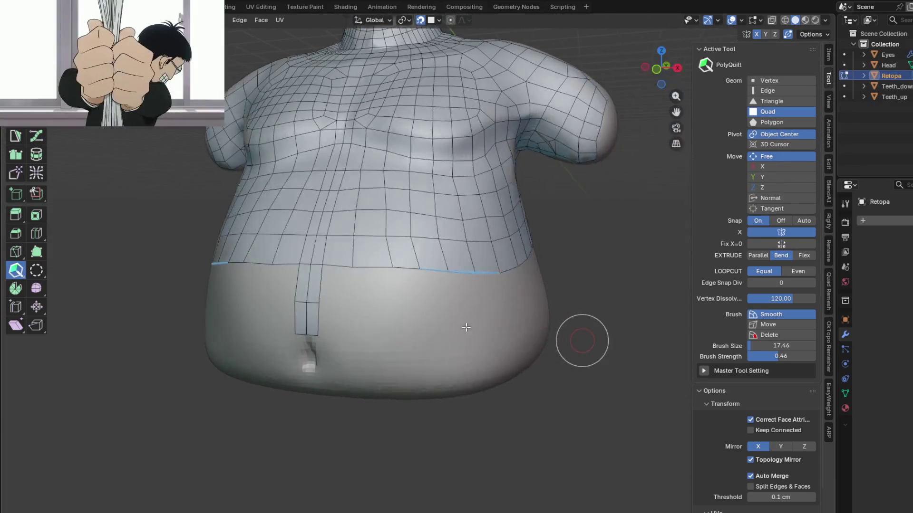
{"action": "key", "text": "q"}
{"action": "left_click", "coordinate": [410, 312]}
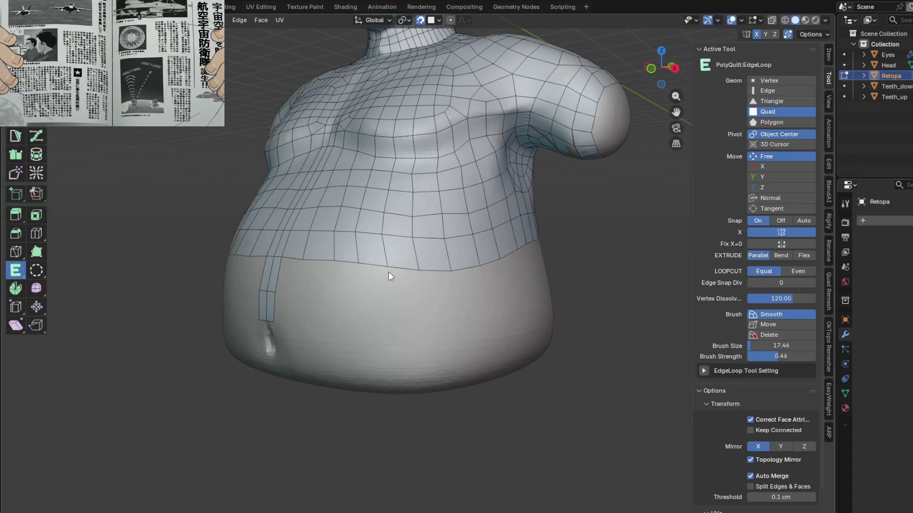
{"action": "left_click_drag", "start_coordinate": [374, 269], "coordinate": [372, 307]}
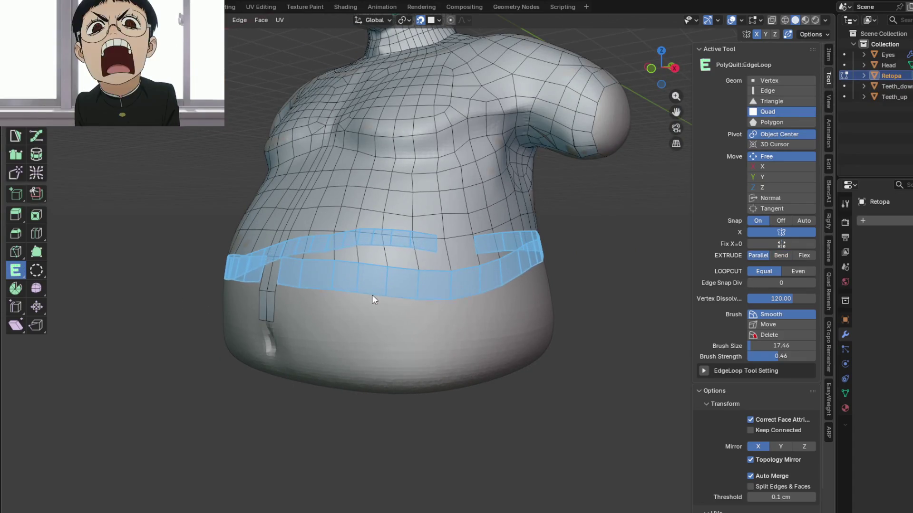
{"action": "left_click", "coordinate": [372, 307]}
{"action": "middle_click_drag", "start_coordinate": [453, 314], "coordinate": [424, 309]}
{"action": "scroll", "coordinate": [424, 309], "scroll_direction": "up", "scroll_amount": 4}
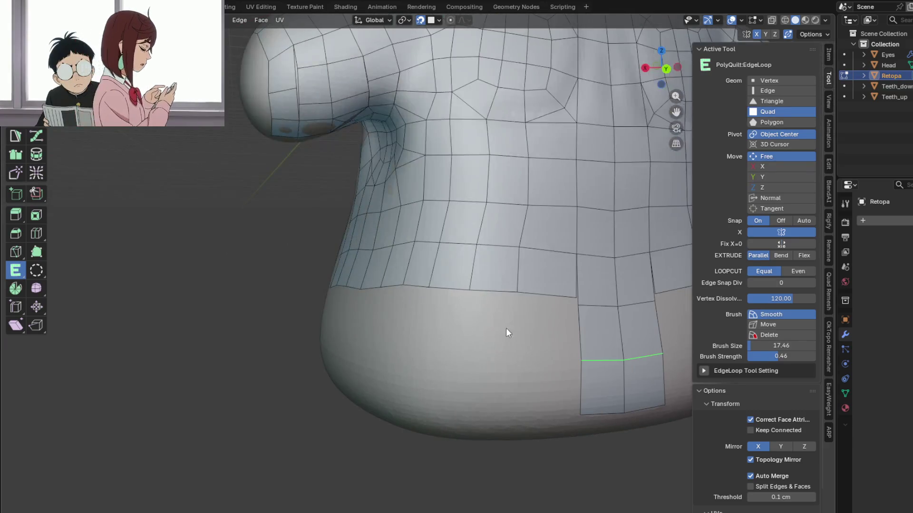
{"action": "middle_click_drag", "start_coordinate": [508, 329], "coordinate": [427, 290]}
{"action": "key", "text": "q"}
{"action": "left_click", "coordinate": [434, 285]}
{"action": "left_click", "coordinate": [474, 292]}
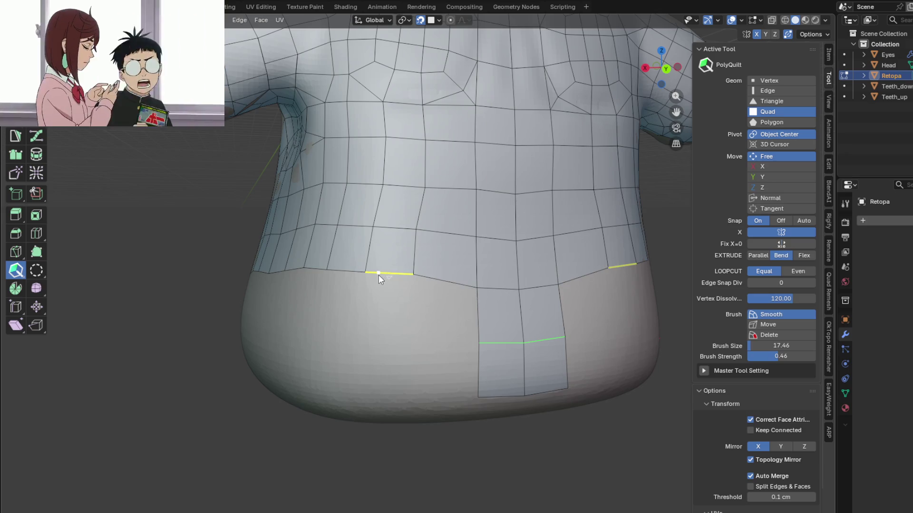
{"action": "mouse_move", "coordinate": [379, 284]}
{"action": "middle_mouse_down"}
{"action": "mouse_move", "coordinate": [469, 289]}
{"action": "mouse_move", "coordinate": [443, 287]}
{"action": "middle_mouse_up"}
{"action": "scroll", "coordinate": [467, 289], "scroll_direction": "up", "scroll_amount": 3}
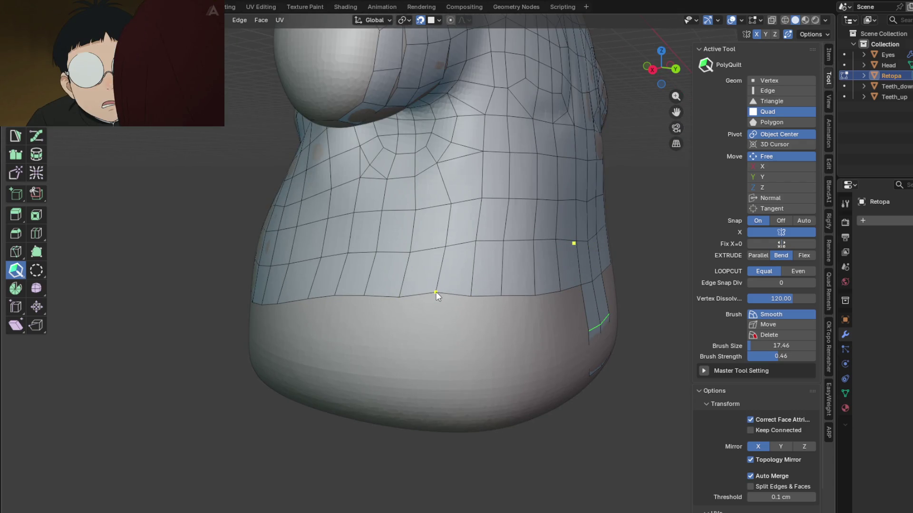
{"action": "middle_click_drag", "start_coordinate": [427, 302], "coordinate": [541, 298]}
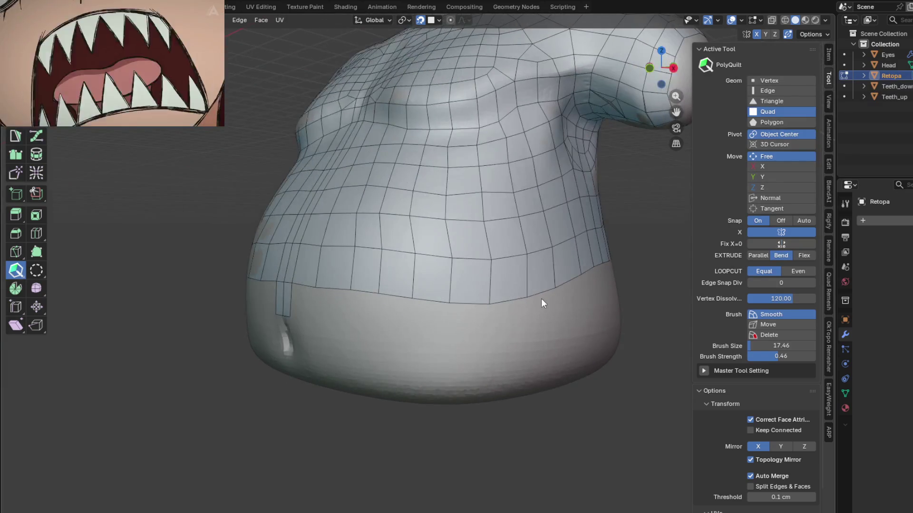
{"action": "scroll", "coordinate": [518, 298], "scroll_direction": "down", "scroll_amount": 3}
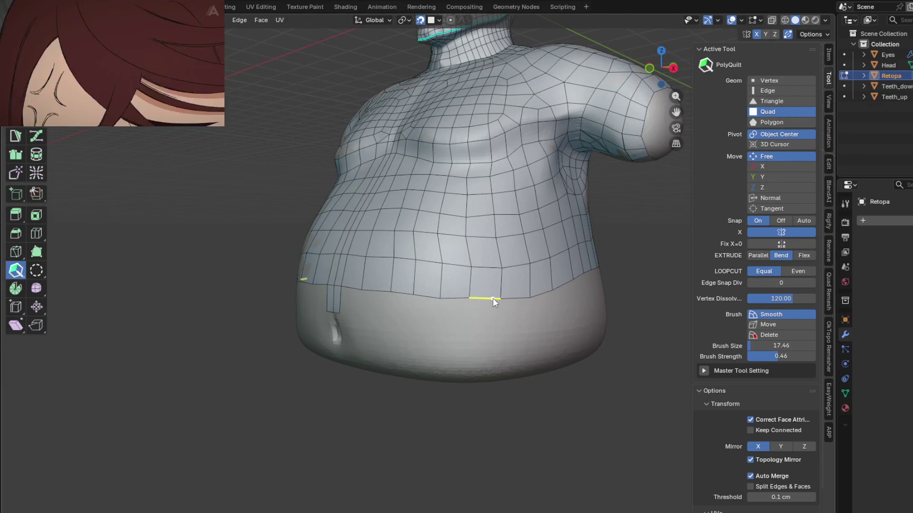
{"action": "mouse_move", "coordinate": [515, 311]}
{"action": "middle_mouse_down"}
{"action": "mouse_move", "coordinate": [480, 309]}
{"action": "mouse_move", "coordinate": [491, 293]}
{"action": "mouse_move", "coordinate": [565, 301]}
{"action": "mouse_move", "coordinate": [464, 301]}
{"action": "mouse_move", "coordinate": [541, 306]}
{"action": "mouse_move", "coordinate": [527, 286]}
{"action": "mouse_move", "coordinate": [518, 321]}
{"action": "middle_mouse_up"}
{"action": "mouse_move", "coordinate": [462, 313]}
{"action": "middle_mouse_down"}
{"action": "mouse_move", "coordinate": [468, 299]}
{"action": "mouse_move", "coordinate": [509, 303]}
{"action": "mouse_move", "coordinate": [463, 315]}
{"action": "mouse_move", "coordinate": [421, 301]}
{"action": "mouse_move", "coordinate": [416, 289]}
{"action": "mouse_move", "coordinate": [412, 303]}
{"action": "middle_mouse_up"}
{"action": "mouse_move", "coordinate": [430, 261]}
{"action": "middle_mouse_down"}
{"action": "mouse_move", "coordinate": [454, 258]}
{"action": "mouse_move", "coordinate": [426, 263]}
{"action": "mouse_move", "coordinate": [444, 277]}
{"action": "middle_mouse_up"}
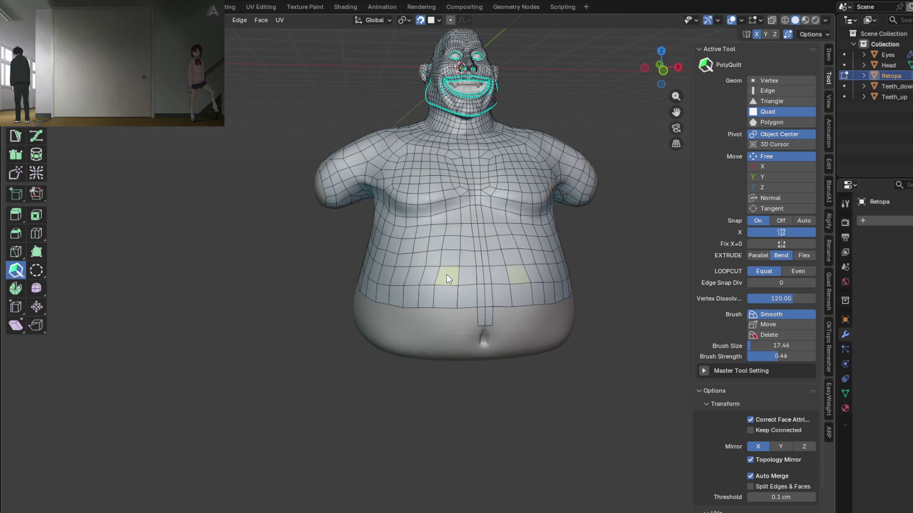
Reroute the lower belly edges by stretching a new face, moving a vertex and extruding a quad
{"action": "mouse_move", "coordinate": [456, 266]}
{"action": "middle_mouse_down"}
{"action": "mouse_move", "coordinate": [488, 264]}
{"action": "mouse_move", "coordinate": [433, 260]}
{"action": "mouse_move", "coordinate": [470, 292]}
{"action": "middle_mouse_up"}
{"action": "scroll", "coordinate": [433, 260], "scroll_direction": "up", "scroll_amount": 2}
{"action": "mouse_move", "coordinate": [418, 324]}
{"action": "middle_mouse_down"}
{"action": "mouse_move", "coordinate": [439, 286]}
{"action": "mouse_move", "coordinate": [435, 316]}
{"action": "mouse_move", "coordinate": [442, 286]}
{"action": "mouse_move", "coordinate": [399, 286]}
{"action": "mouse_move", "coordinate": [406, 261]}
{"action": "mouse_move", "coordinate": [423, 296]}
{"action": "mouse_move", "coordinate": [410, 327]}
{"action": "middle_mouse_up"}
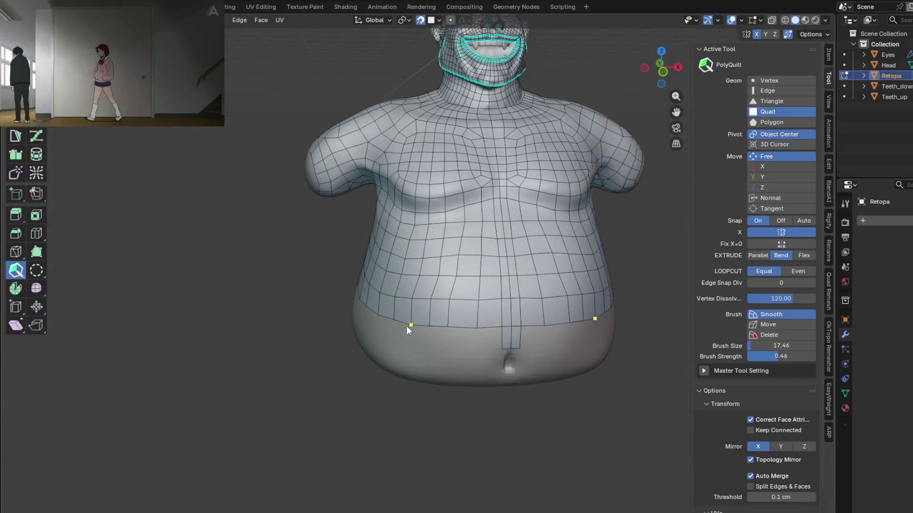
{"action": "scroll", "coordinate": [498, 252], "scroll_direction": "down", "scroll_amount": 2}
{"action": "middle_click_drag", "start_coordinate": [497, 252], "coordinate": [456, 299]}
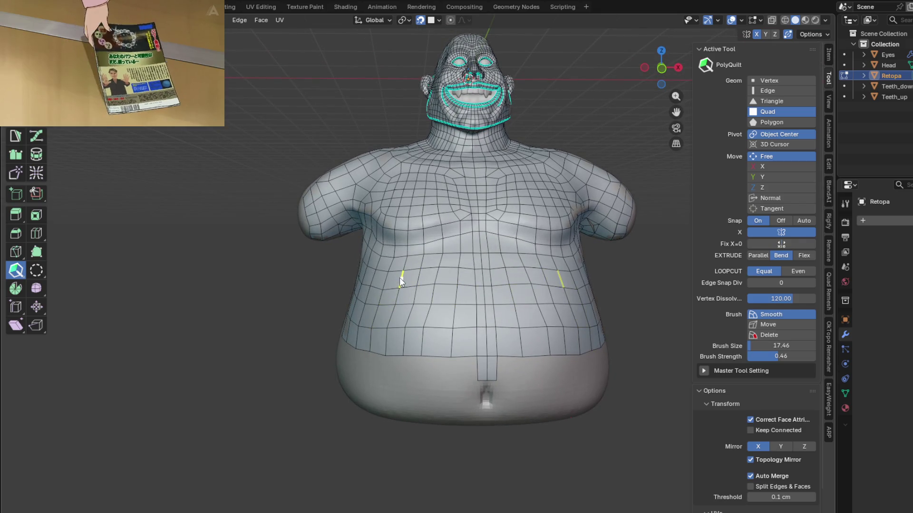
{"action": "scroll", "coordinate": [395, 277], "scroll_direction": "up", "scroll_amount": 3}
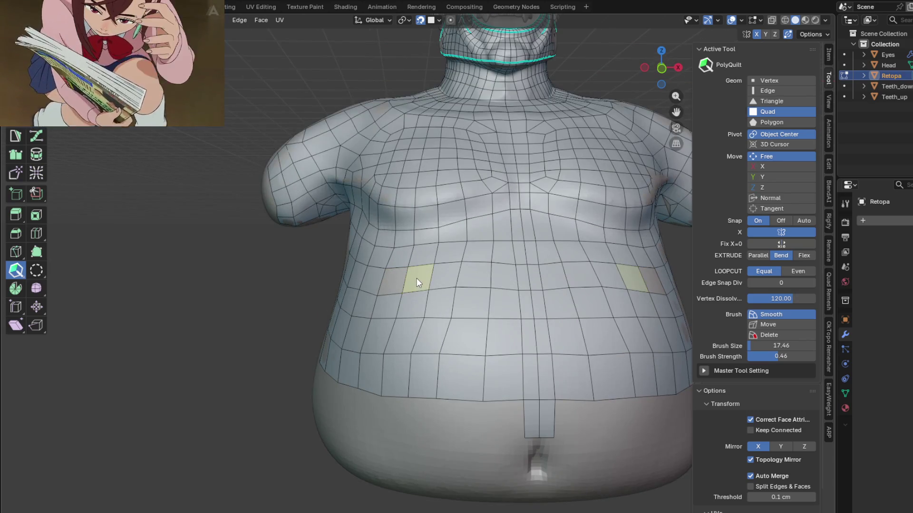
{"action": "left_click_drag", "start_coordinate": [383, 297], "coordinate": [413, 276]}
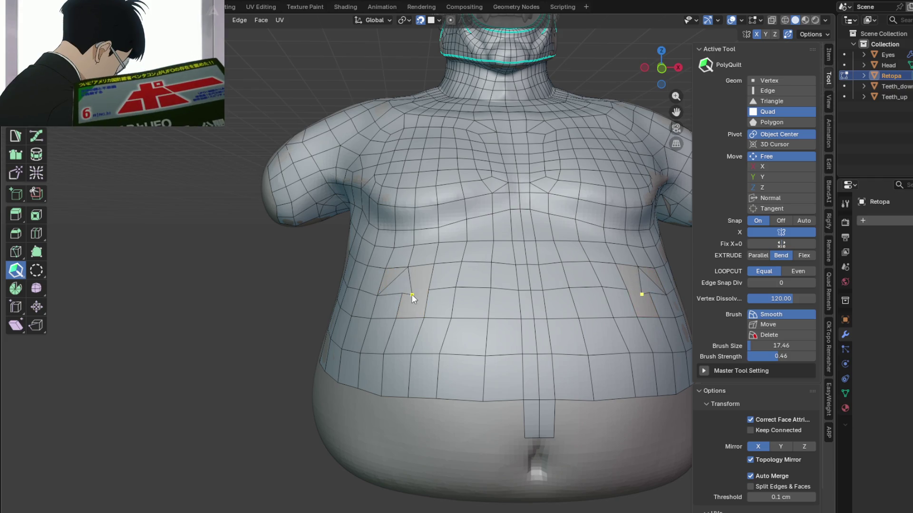
{"action": "left_click_drag", "start_coordinate": [403, 294], "coordinate": [398, 302]}
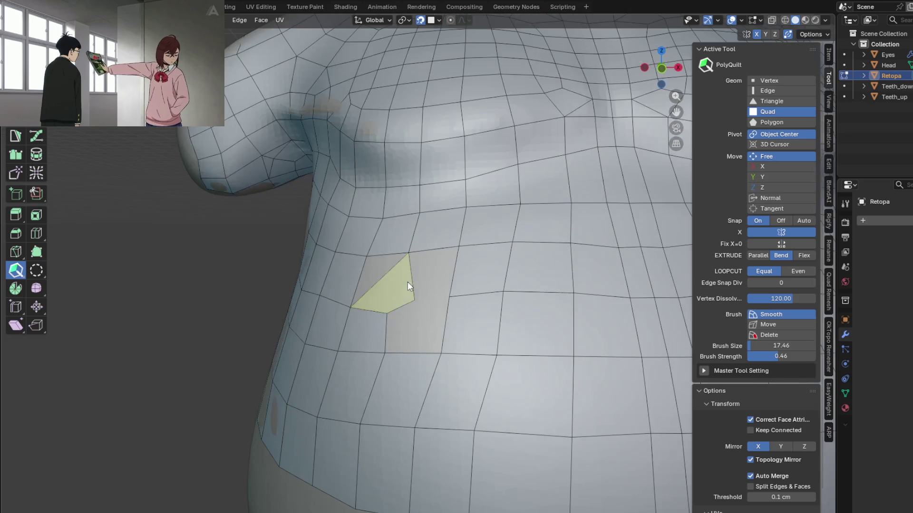
{"action": "left_click_drag", "start_coordinate": [413, 278], "coordinate": [457, 274]}
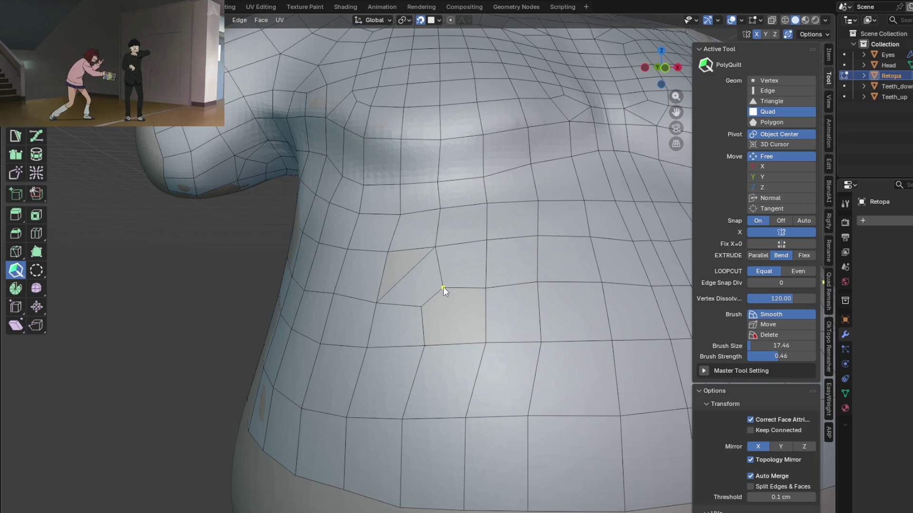
Look over the torso topology and delete a column of belly quads on both sides
{"action": "middle_click_drag", "start_coordinate": [457, 319], "coordinate": [400, 286], "text": "shift"}
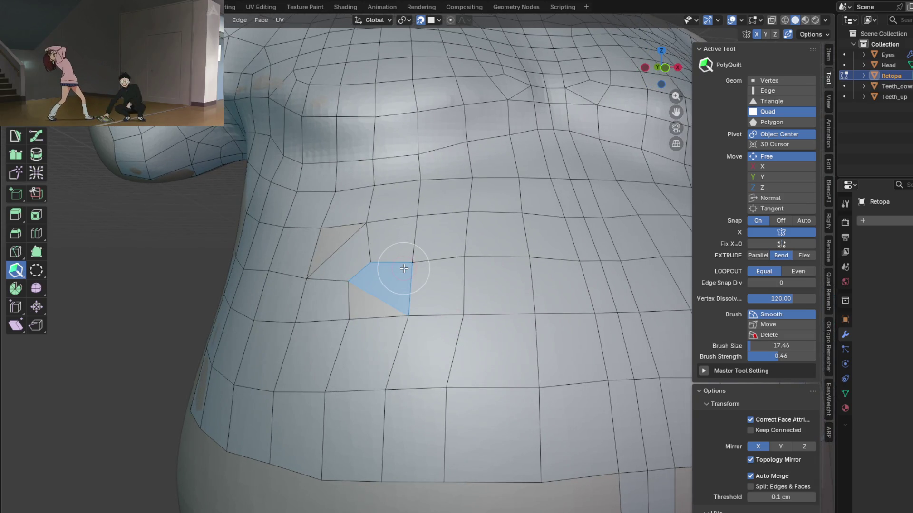
{"action": "scroll", "coordinate": [398, 283], "scroll_direction": "down", "scroll_amount": 5}
{"action": "mouse_move", "coordinate": [434, 324]}
{"action": "middle_mouse_down"}
{"action": "mouse_move", "coordinate": [397, 322]}
{"action": "mouse_move", "coordinate": [450, 276]}
{"action": "middle_mouse_up"}
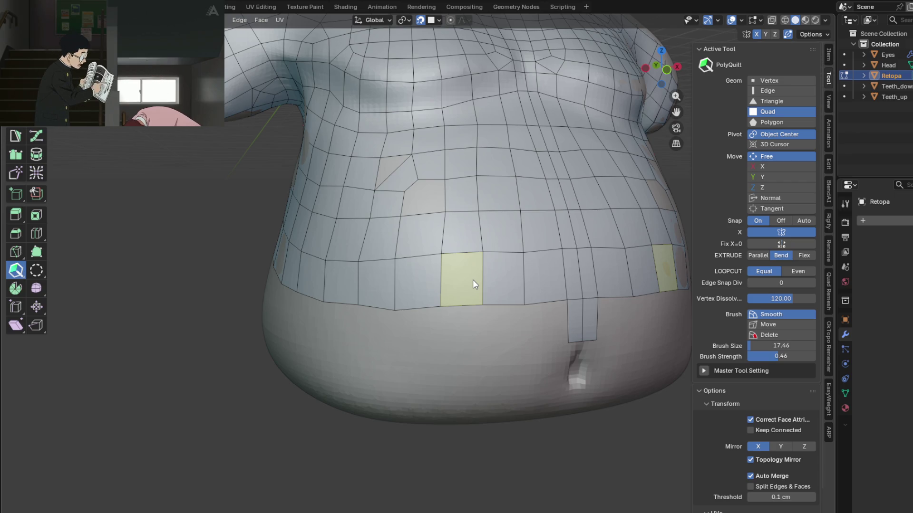
{"action": "mouse_move", "coordinate": [473, 279]}
{"action": "middle_mouse_down"}
{"action": "mouse_move", "coordinate": [511, 265]}
{"action": "mouse_move", "coordinate": [518, 244]}
{"action": "mouse_move", "coordinate": [438, 260]}
{"action": "mouse_move", "coordinate": [376, 254]}
{"action": "mouse_move", "coordinate": [375, 232]}
{"action": "middle_mouse_up"}
{"action": "scroll", "coordinate": [366, 265], "scroll_direction": "up", "scroll_amount": 2}
{"action": "scroll", "coordinate": [373, 235], "scroll_direction": "down", "scroll_amount": 2}
{"action": "scroll", "coordinate": [373, 260], "scroll_direction": "up", "scroll_amount": 2}
{"action": "scroll", "coordinate": [399, 189], "scroll_direction": "up", "scroll_amount": 3}
{"action": "scroll", "coordinate": [392, 186], "scroll_direction": "up", "scroll_amount": 3}
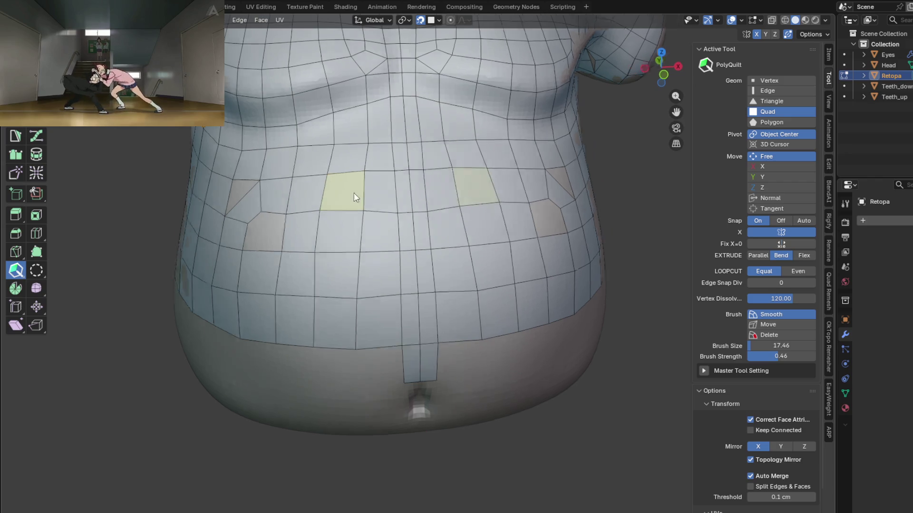
{"action": "scroll", "coordinate": [351, 199], "scroll_direction": "down", "scroll_amount": 3}
{"action": "middle_click_drag", "start_coordinate": [344, 204], "coordinate": [408, 206]}
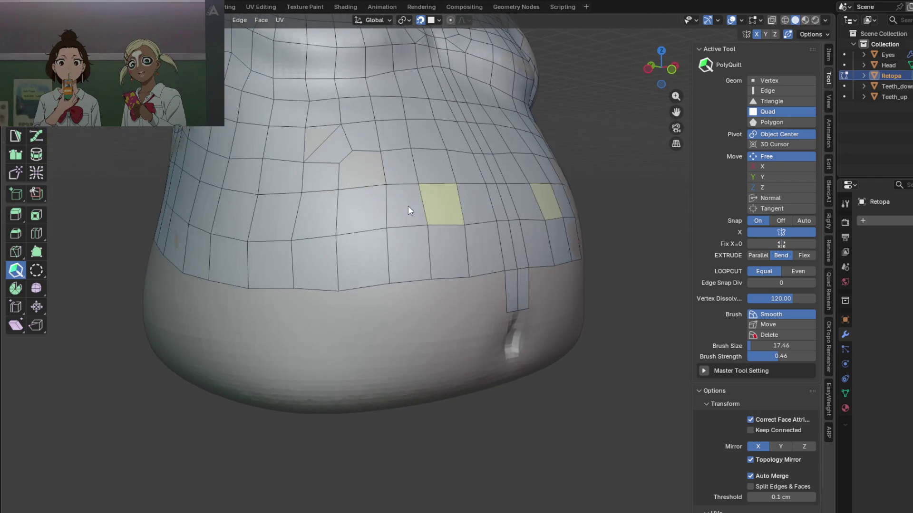
{"action": "mouse_move", "coordinate": [299, 194]}
{"action": "middle_mouse_down"}
{"action": "mouse_move", "coordinate": [316, 204]}
{"action": "mouse_move", "coordinate": [296, 215]}
{"action": "middle_mouse_up"}
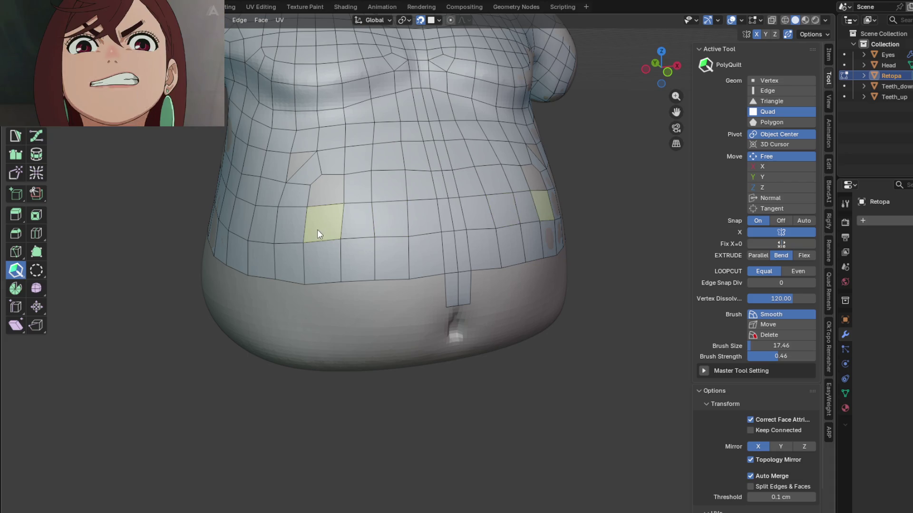
{"action": "left_click", "coordinate": [327, 267], "text": "ctrl"}
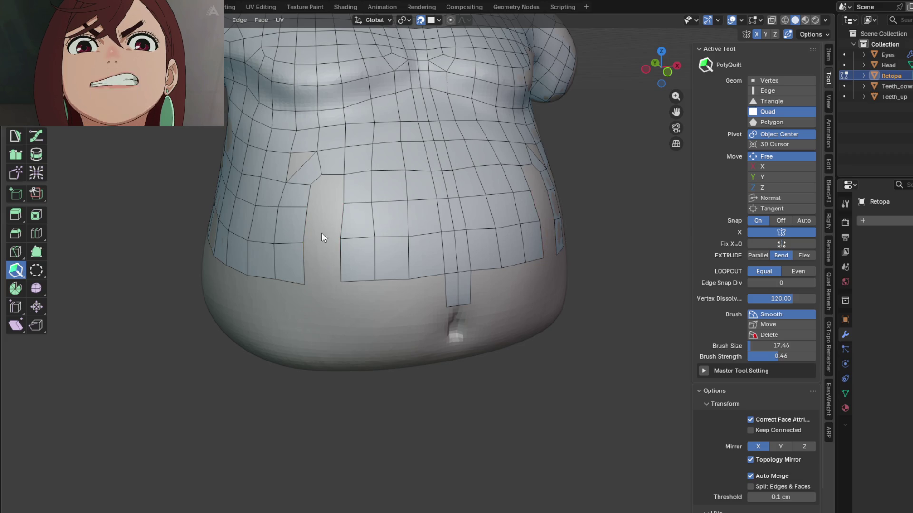
{"action": "scroll", "coordinate": [322, 246], "scroll_direction": "up", "scroll_amount": 3}
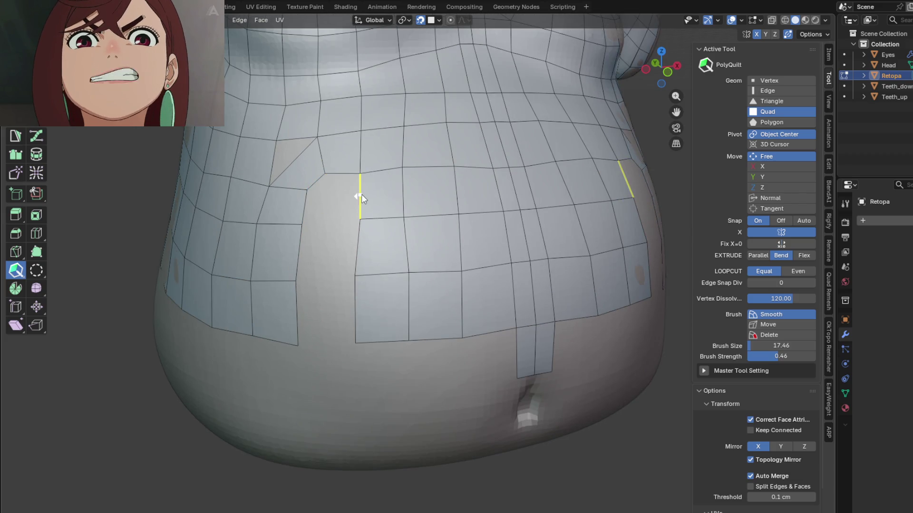
Refill the belly gap with a strip of new quads and check it from the side
{"action": "left_click_drag", "start_coordinate": [362, 194], "coordinate": [360, 193]}
{"action": "left_click_drag", "start_coordinate": [361, 296], "coordinate": [357, 302]}
{"action": "left_click_drag", "start_coordinate": [325, 200], "coordinate": [316, 181]}
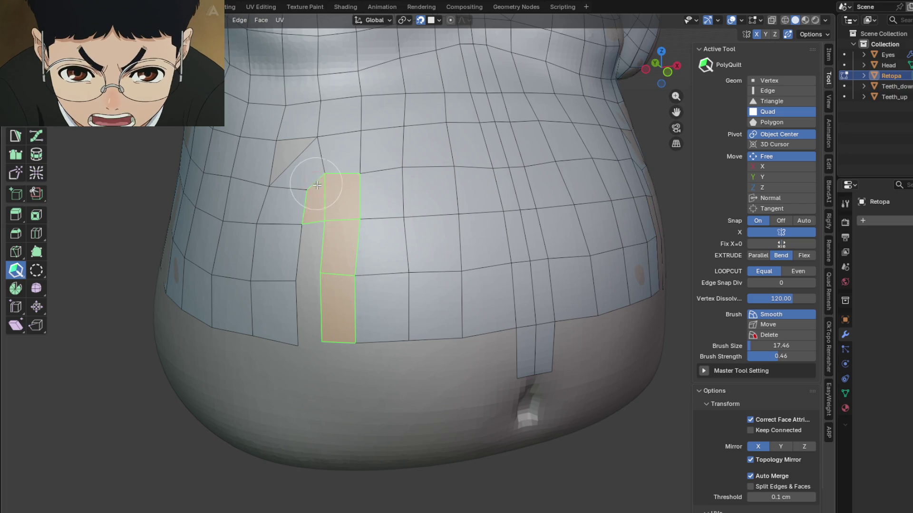
{"action": "left_click_drag", "start_coordinate": [312, 279], "coordinate": [312, 279]}
{"action": "mouse_move", "coordinate": [371, 298]}
{"action": "middle_mouse_down"}
{"action": "mouse_move", "coordinate": [392, 299]}
{"action": "mouse_move", "coordinate": [359, 286]}
{"action": "mouse_move", "coordinate": [399, 283]}
{"action": "middle_mouse_up"}
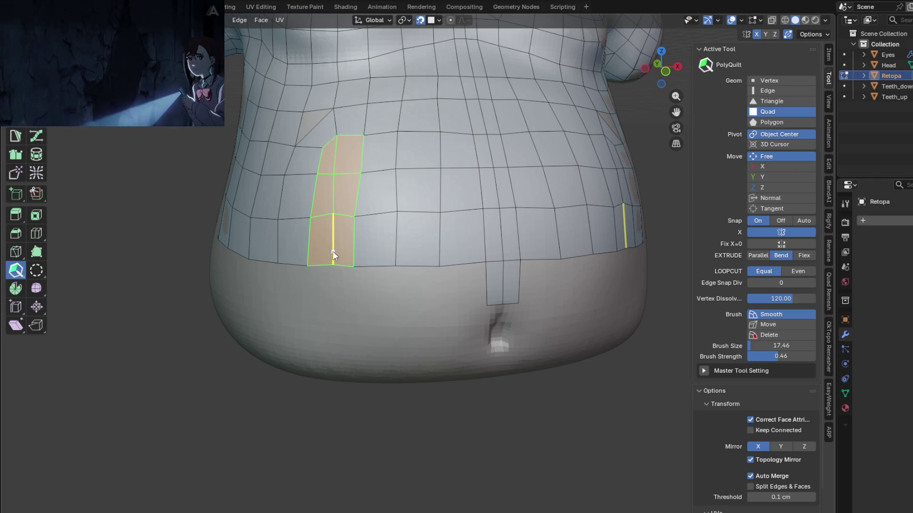
{"action": "mouse_move", "coordinate": [346, 256]}
{"action": "middle_mouse_down"}
{"action": "mouse_move", "coordinate": [401, 248]}
{"action": "mouse_move", "coordinate": [399, 231]}
{"action": "middle_mouse_up"}
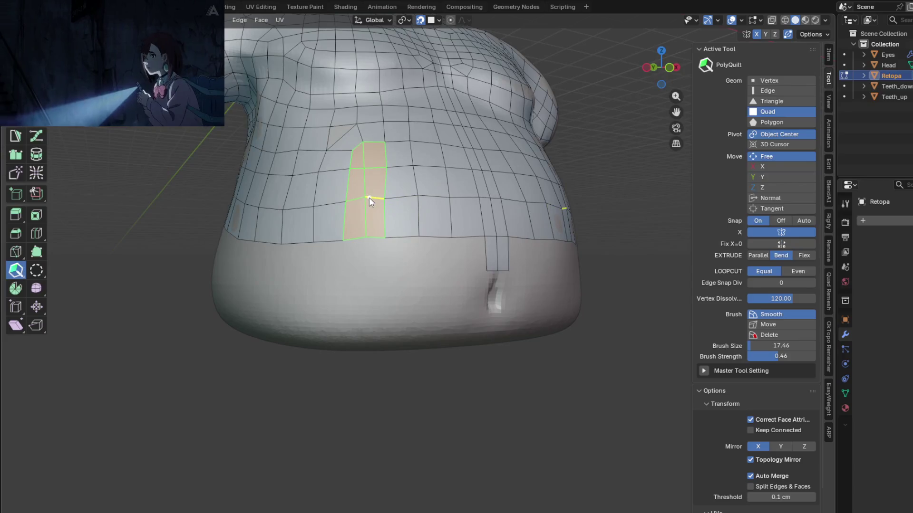
{"action": "mouse_move", "coordinate": [366, 199]}
{"action": "middle_mouse_down"}
{"action": "mouse_move", "coordinate": [458, 234]}
{"action": "mouse_move", "coordinate": [351, 183]}
{"action": "mouse_move", "coordinate": [385, 175]}
{"action": "mouse_move", "coordinate": [379, 194]}
{"action": "mouse_move", "coordinate": [312, 183]}
{"action": "mouse_move", "coordinate": [370, 207]}
{"action": "middle_mouse_up"}
{"action": "scroll", "coordinate": [355, 217], "scroll_direction": "down", "scroll_amount": 4}
{"action": "scroll", "coordinate": [389, 193], "scroll_direction": "up", "scroll_amount": 3}
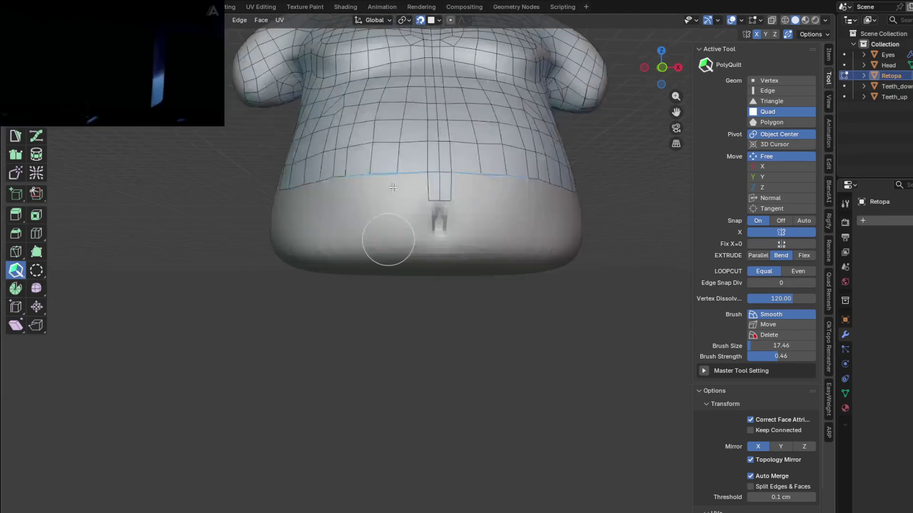
{"action": "mouse_move", "coordinate": [393, 187]}
{"action": "middle_mouse_down"}
{"action": "mouse_move", "coordinate": [476, 190]}
{"action": "mouse_move", "coordinate": [394, 213]}
{"action": "mouse_move", "coordinate": [394, 248]}
{"action": "mouse_move", "coordinate": [390, 224]}
{"action": "mouse_move", "coordinate": [335, 179]}
{"action": "mouse_move", "coordinate": [388, 182]}
{"action": "middle_mouse_up"}
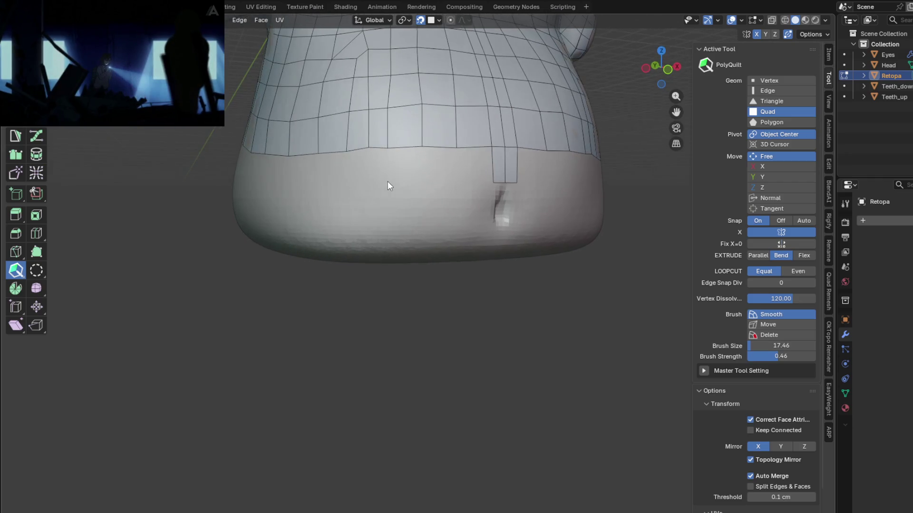
Undo a stray quad, then extrude the bottom edge loop down one row with PolyQuilt:EdgeLoop
{"action": "left_click_drag", "start_coordinate": [337, 152], "coordinate": [333, 182]}
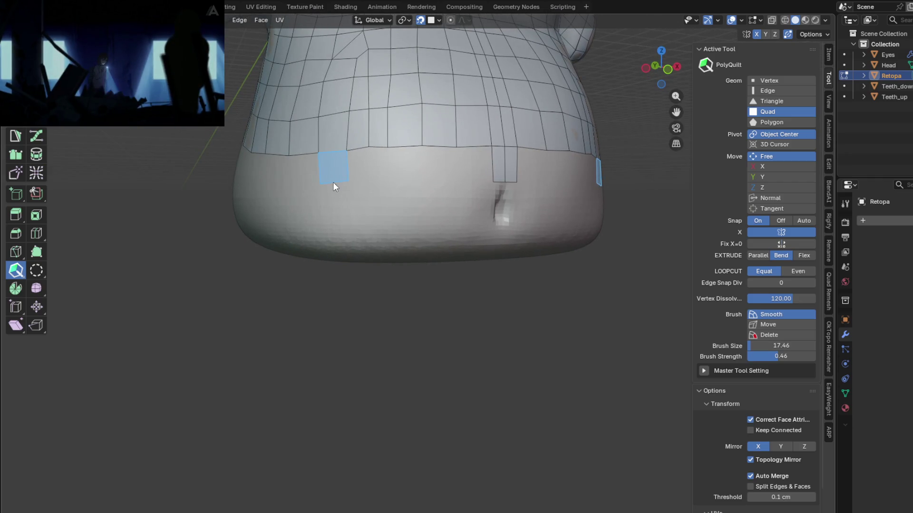
{"action": "key", "text": "ctrl+z"}
{"action": "key", "text": "shift+space"}
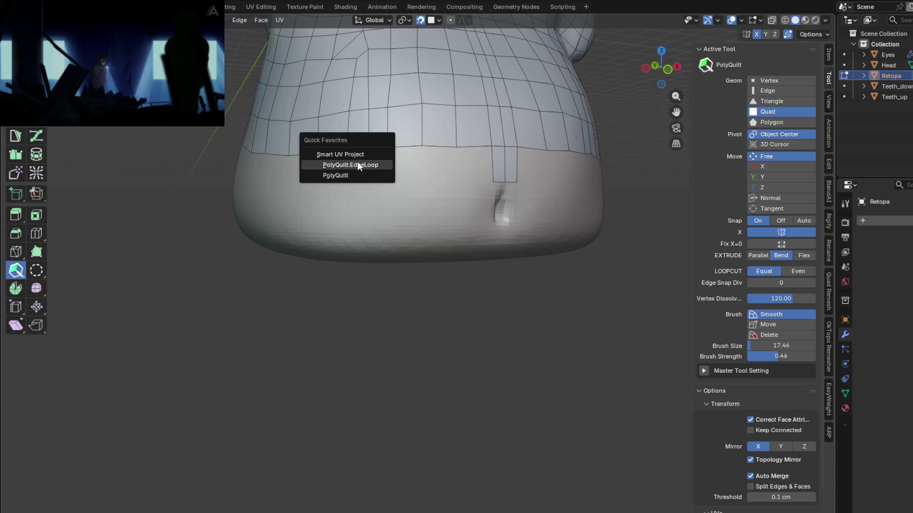
{"action": "left_click", "coordinate": [361, 162]}
{"action": "left_click_drag", "start_coordinate": [373, 149], "coordinate": [378, 183]}
{"action": "middle_click_drag", "start_coordinate": [345, 203], "coordinate": [408, 216]}
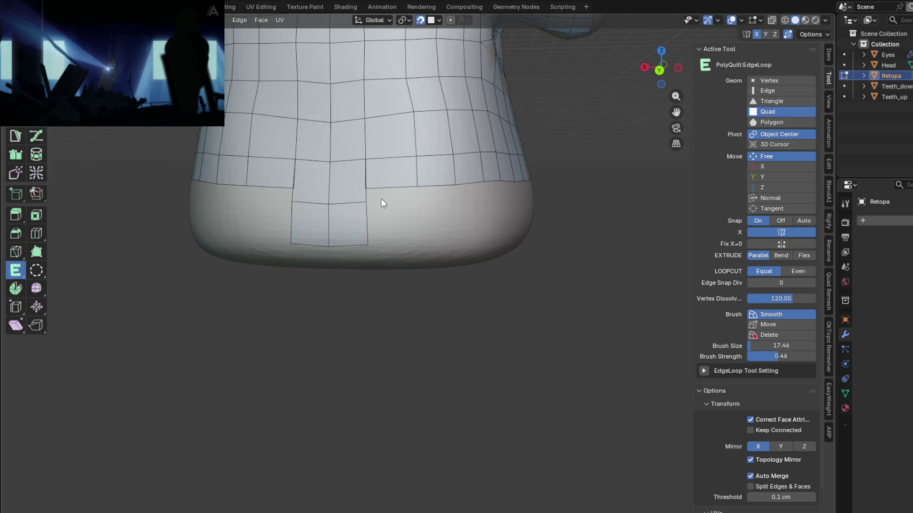
Back in PolyQuilt, nudge the new row's faces left to even out the lower edge
{"action": "left_click", "coordinate": [340, 204]}
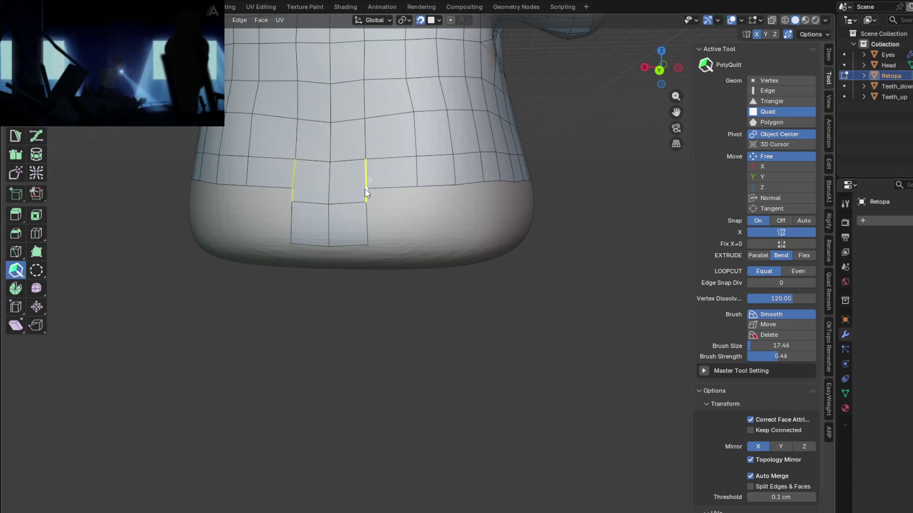
{"action": "left_click_drag", "start_coordinate": [360, 188], "coordinate": [355, 187]}
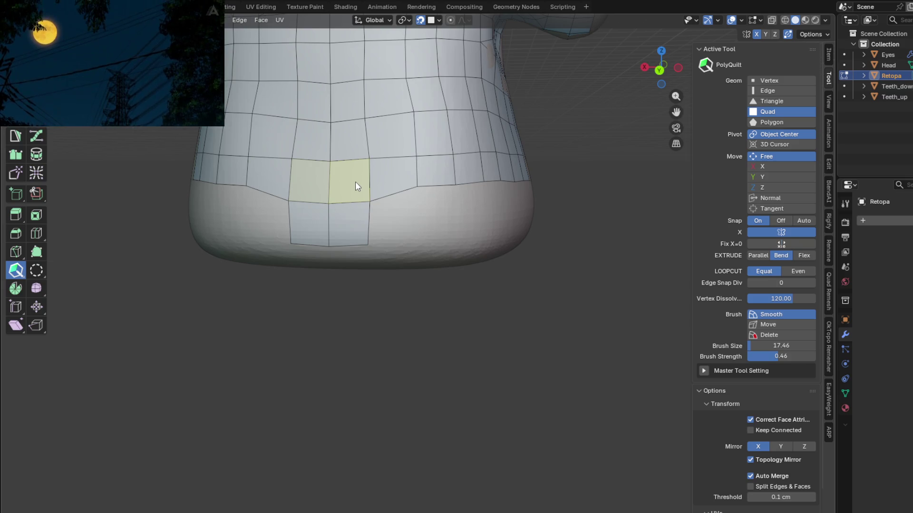
{"action": "scroll", "coordinate": [420, 193], "scroll_direction": "down", "scroll_amount": 2}
{"action": "mouse_move", "coordinate": [420, 193]}
{"action": "middle_mouse_down"}
{"action": "mouse_move", "coordinate": [328, 207]}
{"action": "mouse_move", "coordinate": [418, 201]}
{"action": "mouse_move", "coordinate": [266, 212]}
{"action": "mouse_move", "coordinate": [394, 211]}
{"action": "mouse_move", "coordinate": [434, 168]}
{"action": "mouse_move", "coordinate": [416, 209]}
{"action": "mouse_move", "coordinate": [384, 203]}
{"action": "mouse_move", "coordinate": [424, 211]}
{"action": "mouse_move", "coordinate": [430, 207]}
{"action": "mouse_move", "coordinate": [392, 193]}
{"action": "middle_mouse_up"}
{"action": "scroll", "coordinate": [392, 204], "scroll_direction": "up", "scroll_amount": 2}
{"action": "scroll", "coordinate": [405, 209], "scroll_direction": "up", "scroll_amount": 2}
{"action": "key", "text": "q"}
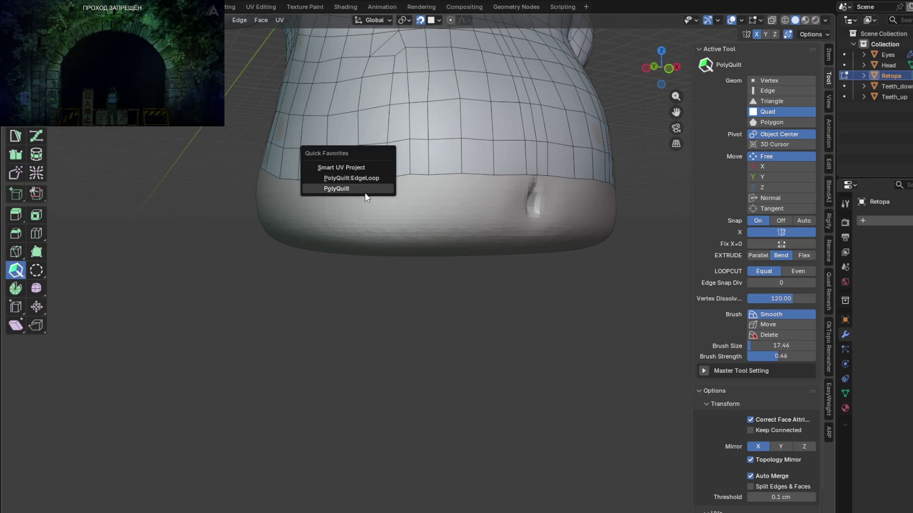
With PolyQuilt, add three new quads extending the mesh down over the lower belly
{"action": "left_click", "coordinate": [364, 190]}
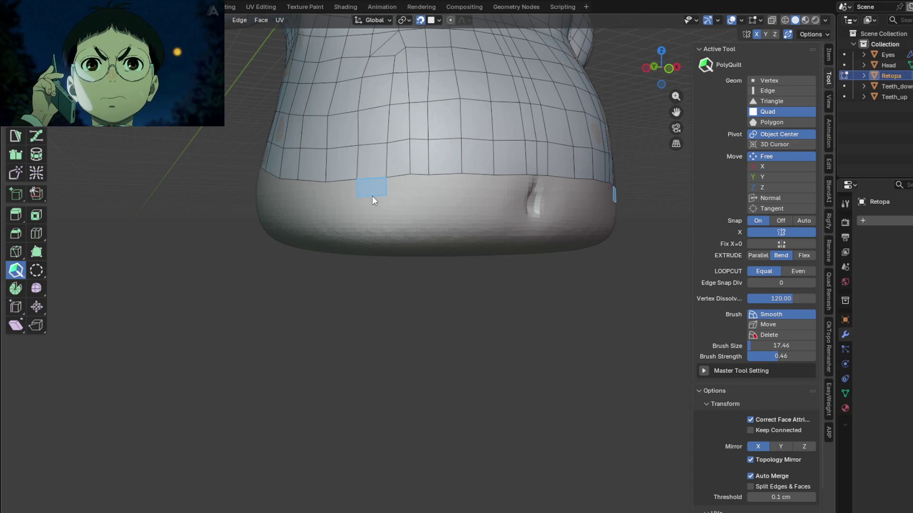
{"action": "left_click", "coordinate": [373, 210]}
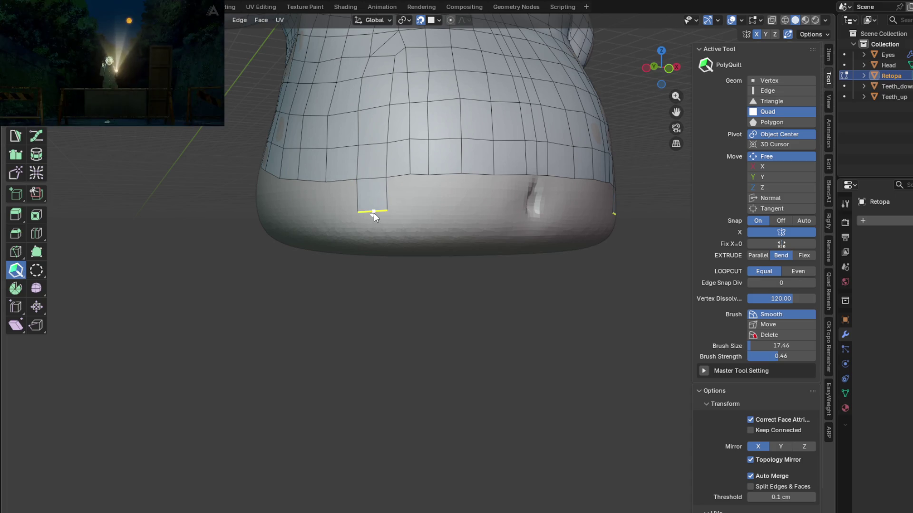
{"action": "left_click", "coordinate": [388, 234]}
{"action": "mouse_move", "coordinate": [434, 201]}
{"action": "middle_mouse_down"}
{"action": "mouse_move", "coordinate": [419, 188]}
{"action": "mouse_move", "coordinate": [391, 223]}
{"action": "middle_mouse_up"}
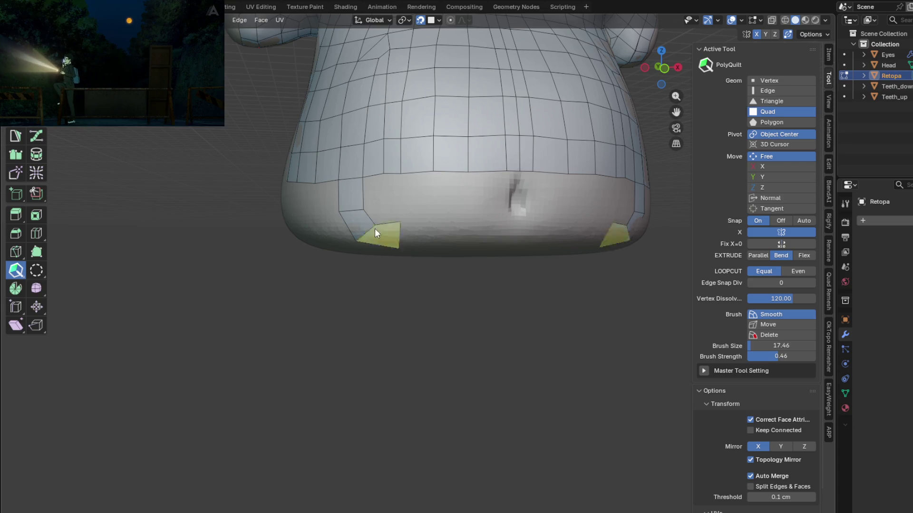
{"action": "left_click", "coordinate": [380, 231]}
{"action": "mouse_move", "coordinate": [373, 218]}
{"action": "middle_mouse_down"}
{"action": "mouse_move", "coordinate": [503, 149]}
{"action": "mouse_move", "coordinate": [434, 206]}
{"action": "mouse_move", "coordinate": [398, 191]}
{"action": "mouse_move", "coordinate": [402, 214]}
{"action": "mouse_move", "coordinate": [449, 211]}
{"action": "mouse_move", "coordinate": [438, 205]}
{"action": "middle_mouse_up"}
{"action": "scroll", "coordinate": [489, 202], "scroll_direction": "down", "scroll_amount": 3}
{"action": "scroll", "coordinate": [428, 211], "scroll_direction": "up", "scroll_amount": 3}
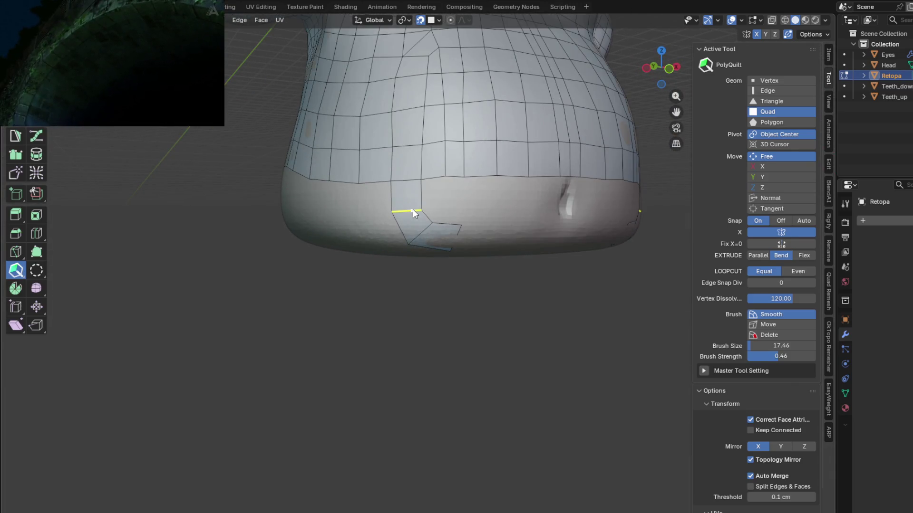
Add two more lower quads, split a face with a new edge and extend a quad to its right
{"action": "left_click", "coordinate": [423, 230]}
{"action": "left_click_drag", "start_coordinate": [456, 225], "coordinate": [498, 236]}
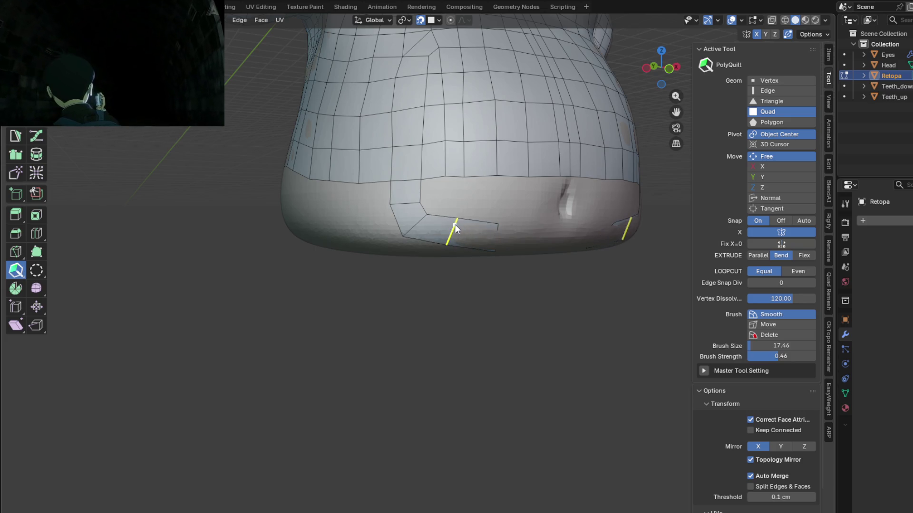
{"action": "scroll", "coordinate": [426, 216], "scroll_direction": "up", "scroll_amount": 1}
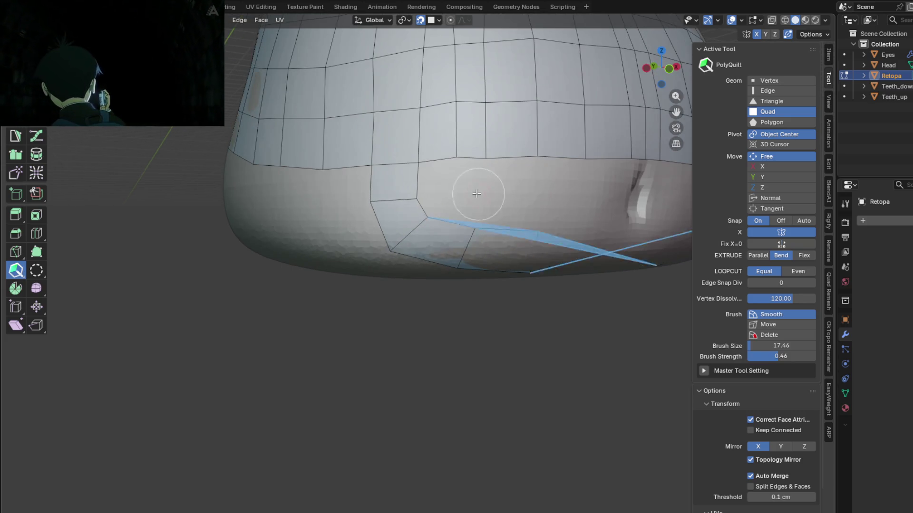
{"action": "scroll", "coordinate": [426, 216], "scroll_direction": "up", "scroll_amount": 1}
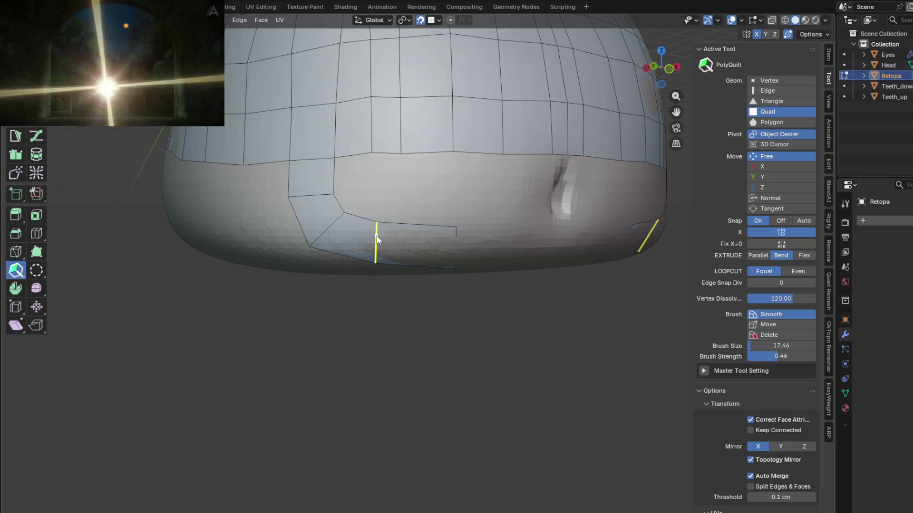
{"action": "left_click", "coordinate": [364, 233]}
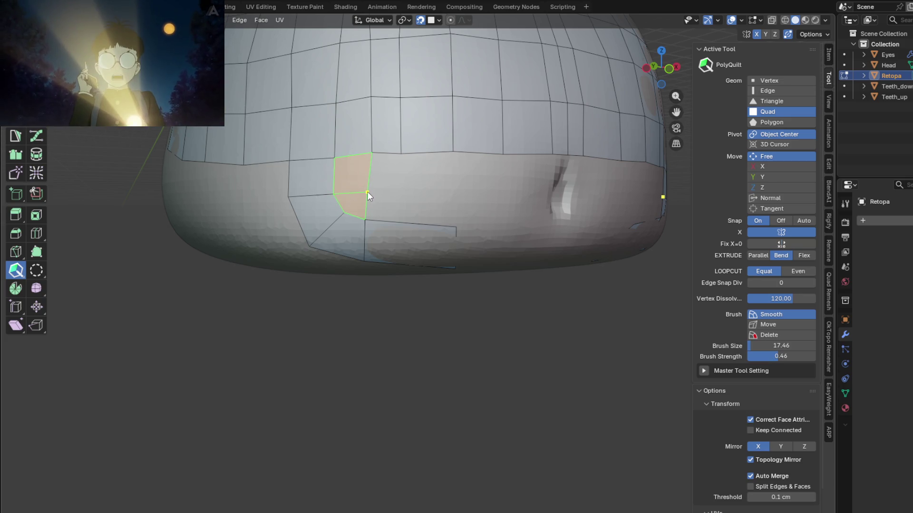
{"action": "middle_click_drag", "start_coordinate": [488, 220], "coordinate": [429, 225]}
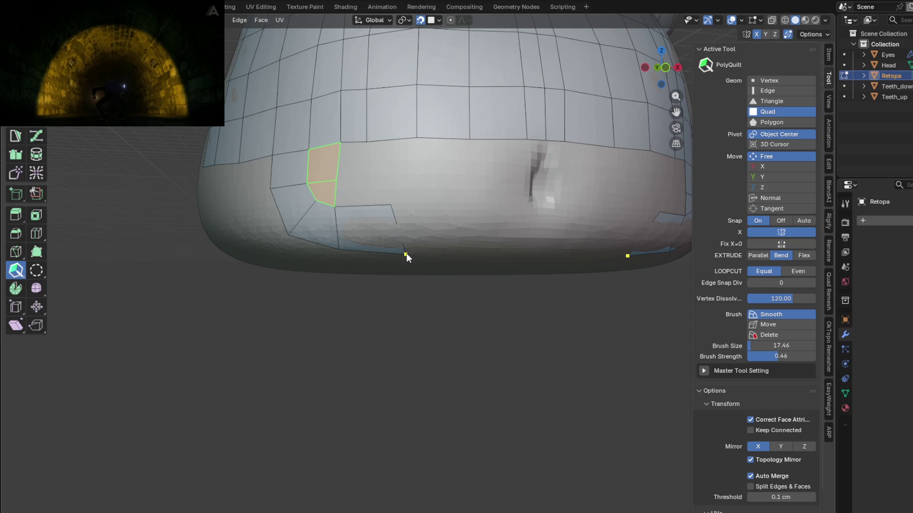
{"action": "mouse_move", "coordinate": [387, 256]}
{"action": "left_mouse_down"}
{"action": "mouse_move", "coordinate": [382, 218]}
{"action": "mouse_move", "coordinate": [371, 219]}
{"action": "mouse_move", "coordinate": [424, 230]}
{"action": "left_mouse_up"}
{"action": "mouse_move", "coordinate": [428, 229]}
{"action": "middle_mouse_down"}
{"action": "mouse_move", "coordinate": [518, 205]}
{"action": "mouse_move", "coordinate": [509, 150]}
{"action": "middle_mouse_up"}
{"action": "scroll", "coordinate": [464, 200], "scroll_direction": "up", "scroll_amount": 3}
{"action": "middle_click_drag", "start_coordinate": [420, 214], "coordinate": [430, 236]}
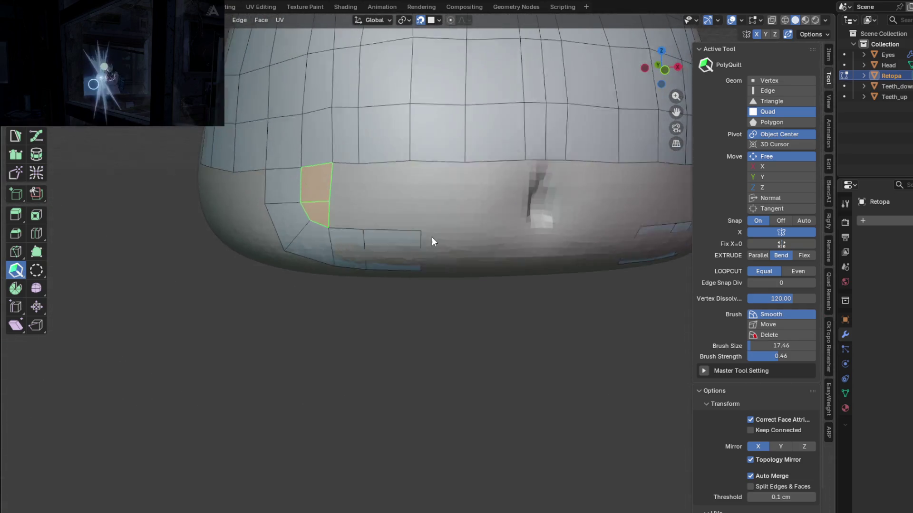
{"action": "scroll", "coordinate": [389, 257], "scroll_direction": "up", "scroll_amount": 2}
Raise the bottom and top edges of the left and right lower quads to reshape them
{"action": "middle_click_drag", "start_coordinate": [385, 261], "coordinate": [393, 239]}
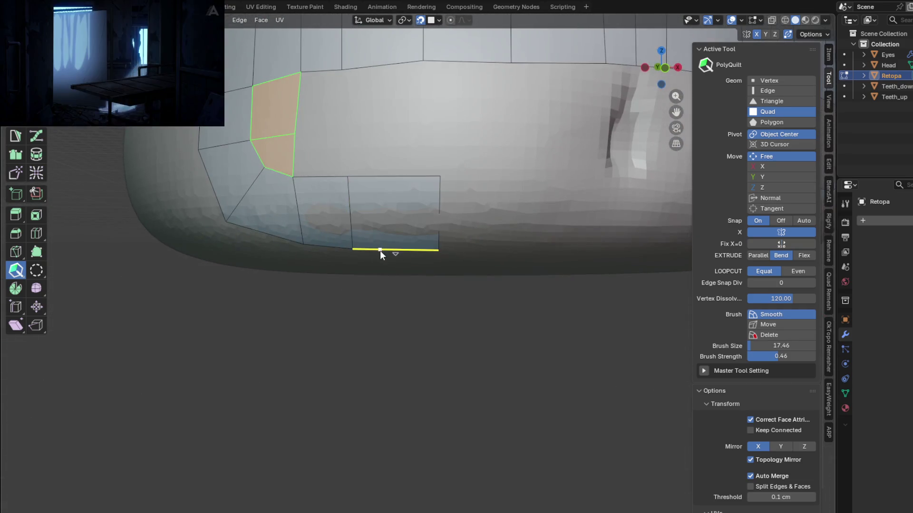
{"action": "left_click_drag", "start_coordinate": [378, 241], "coordinate": [380, 228]}
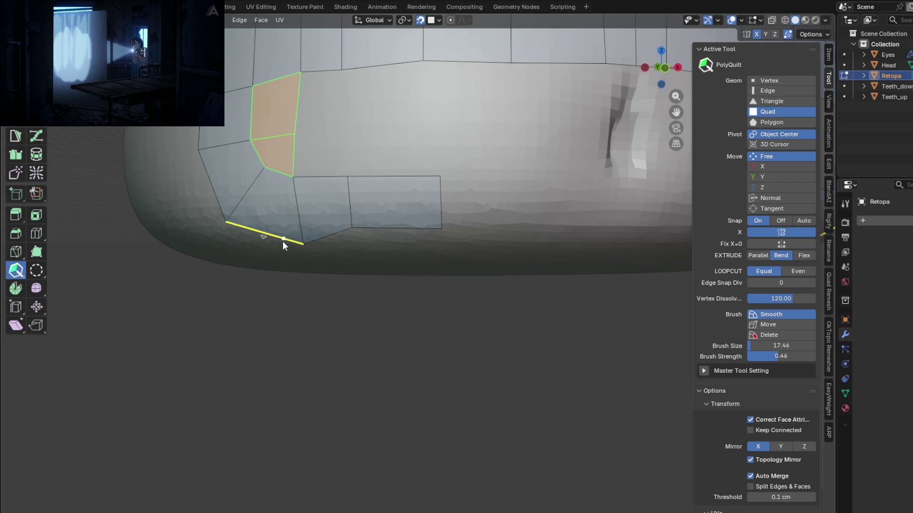
{"action": "left_click_drag", "start_coordinate": [277, 236], "coordinate": [281, 222]}
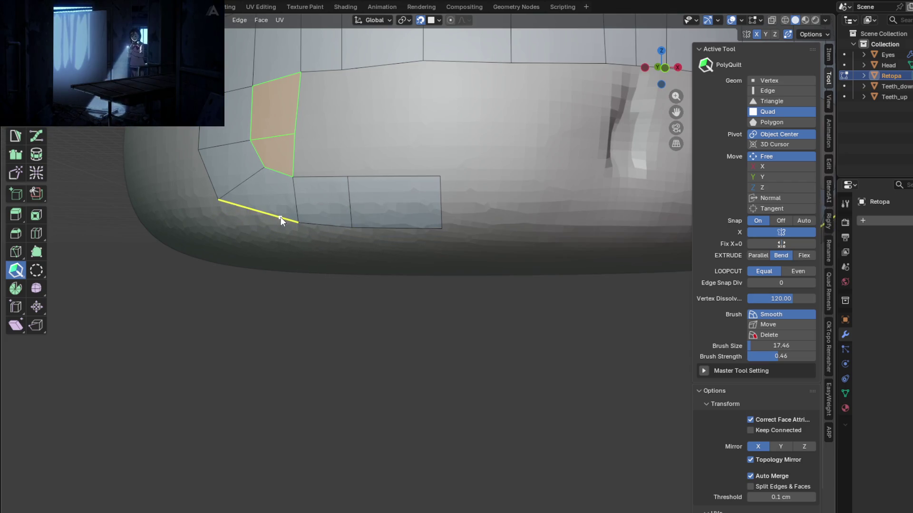
{"action": "left_click_drag", "start_coordinate": [282, 160], "coordinate": [284, 143]}
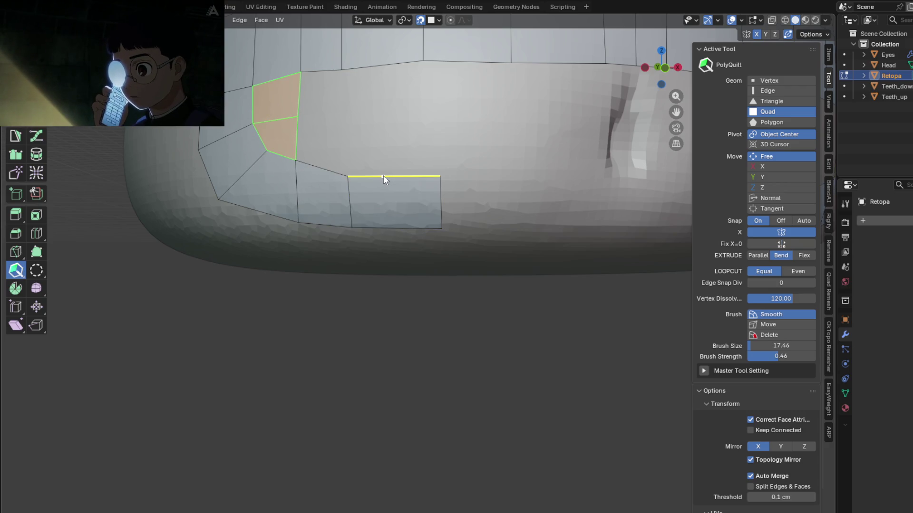
{"action": "left_click_drag", "start_coordinate": [383, 177], "coordinate": [384, 162]}
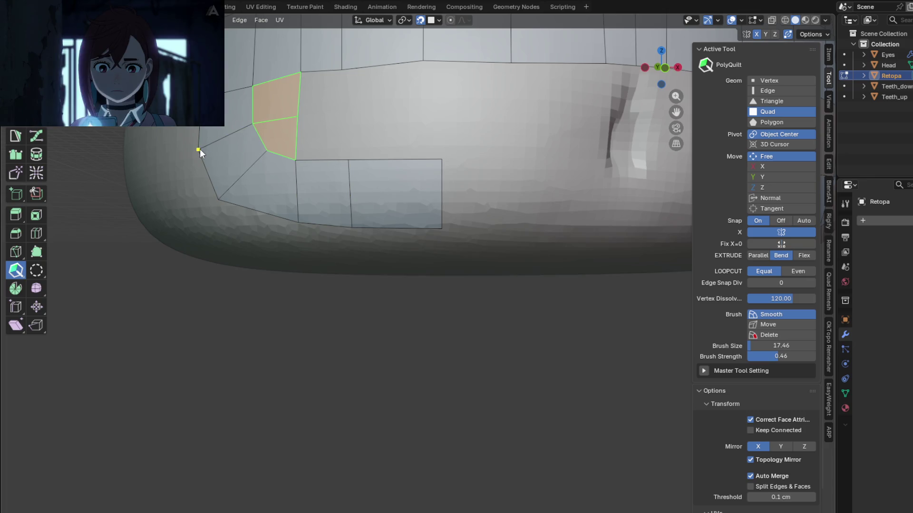
{"action": "mouse_move", "coordinate": [200, 131]}
{"action": "middle_mouse_down"}
{"action": "mouse_move", "coordinate": [372, 148]}
{"action": "mouse_move", "coordinate": [323, 155]}
{"action": "middle_mouse_up"}
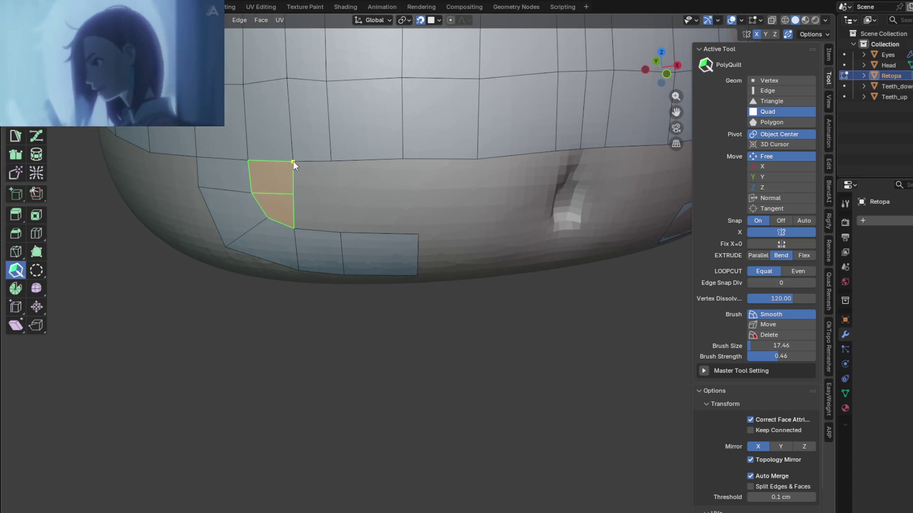
{"action": "mouse_move", "coordinate": [291, 138]}
{"action": "middle_mouse_down"}
{"action": "mouse_move", "coordinate": [382, 202]}
{"action": "mouse_move", "coordinate": [271, 162]}
{"action": "mouse_move", "coordinate": [348, 193]}
{"action": "mouse_move", "coordinate": [428, 199]}
{"action": "mouse_move", "coordinate": [268, 178]}
{"action": "middle_mouse_up"}
Fill a patch of six new quads across the lower front belly
{"action": "left_click", "coordinate": [194, 148]}
{"action": "left_click", "coordinate": [253, 146]}
{"action": "left_click", "coordinate": [228, 183]}
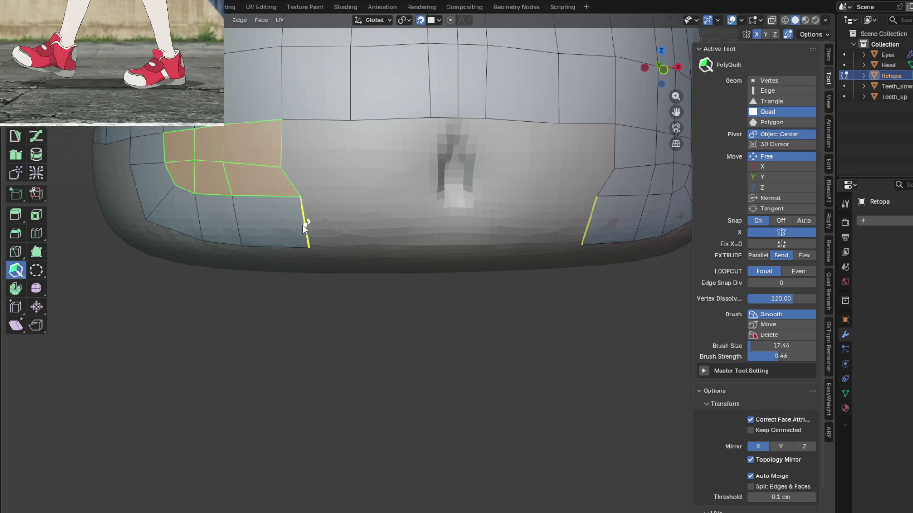
{"action": "left_click", "coordinate": [315, 218]}
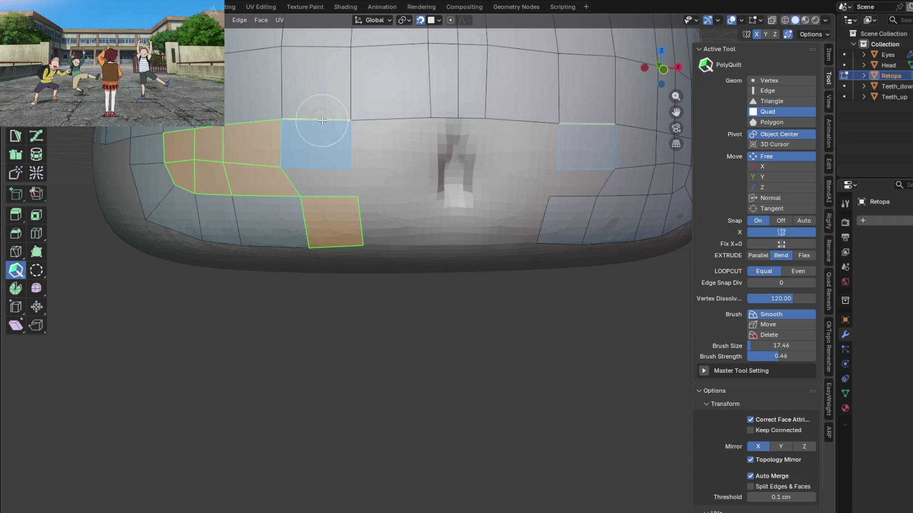
{"action": "left_click", "coordinate": [382, 118]}
{"action": "left_click", "coordinate": [443, 119]}
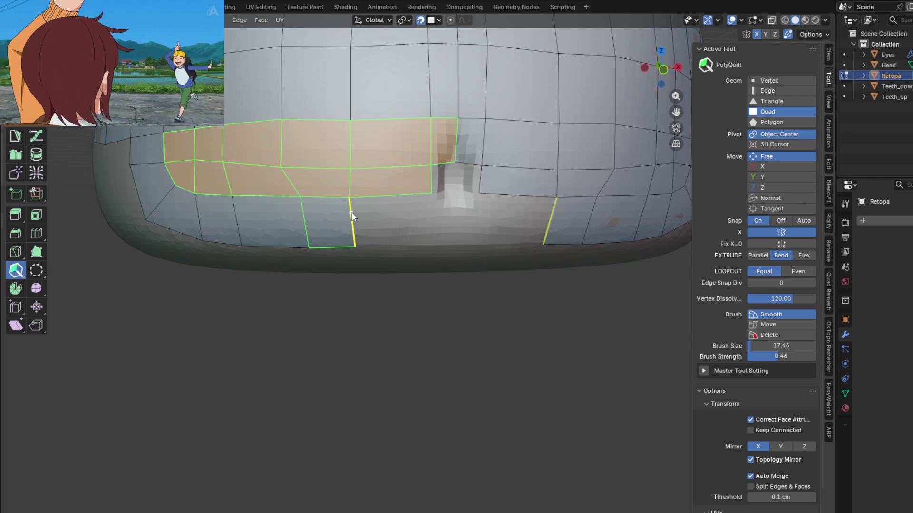
Widen the bottom quad on both sides and add a quad to its right
{"action": "left_click_drag", "start_coordinate": [351, 213], "coordinate": [356, 212]}
{"action": "left_click_drag", "start_coordinate": [302, 206], "coordinate": [286, 204]}
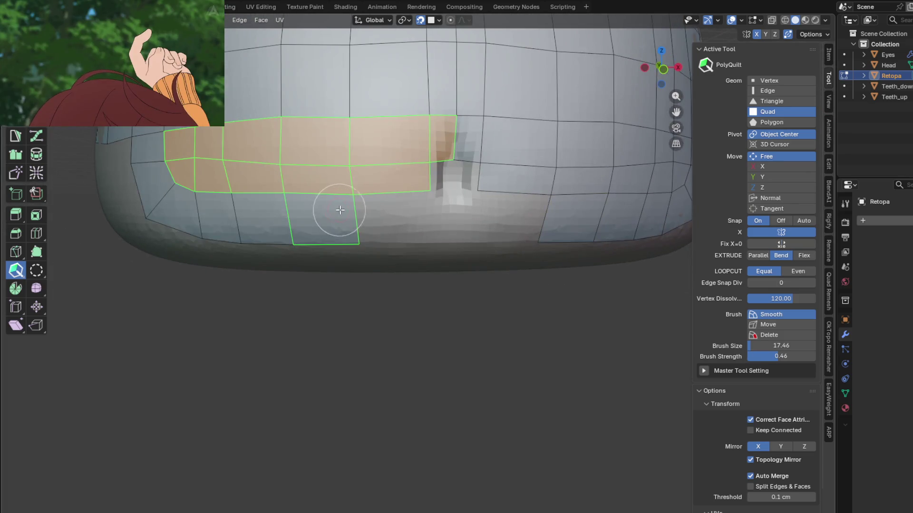
{"action": "left_click_drag", "start_coordinate": [385, 193], "coordinate": [427, 210]}
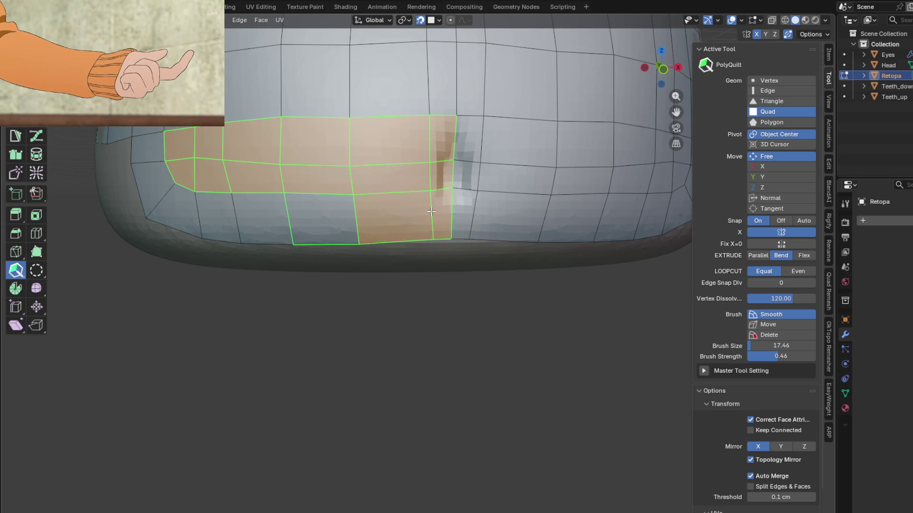
{"action": "scroll", "coordinate": [422, 207], "scroll_direction": "down", "scroll_amount": 3}
{"action": "middle_click_drag", "start_coordinate": [423, 207], "coordinate": [421, 132]}
{"action": "scroll", "coordinate": [422, 132], "scroll_direction": "up", "scroll_amount": 3}
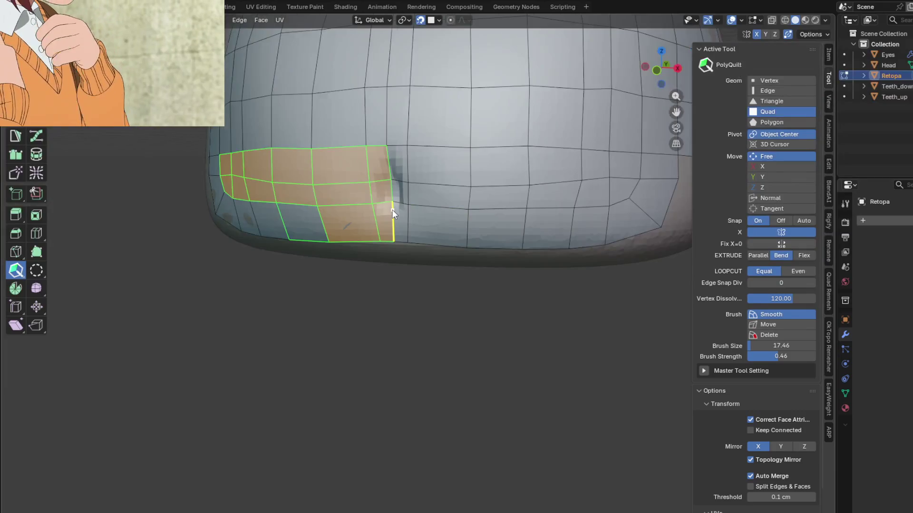
{"action": "scroll", "coordinate": [392, 209], "scroll_direction": "down", "scroll_amount": 3}
{"action": "mouse_move", "coordinate": [462, 171]}
{"action": "middle_mouse_down"}
{"action": "mouse_move", "coordinate": [452, 205]}
{"action": "mouse_move", "coordinate": [513, 144]}
{"action": "mouse_move", "coordinate": [400, 168]}
{"action": "mouse_move", "coordinate": [418, 214]}
{"action": "mouse_move", "coordinate": [439, 207]}
{"action": "middle_mouse_up"}
{"action": "scroll", "coordinate": [451, 206], "scroll_direction": "up", "scroll_amount": 3}
{"action": "scroll", "coordinate": [400, 168], "scroll_direction": "down", "scroll_amount": 3}
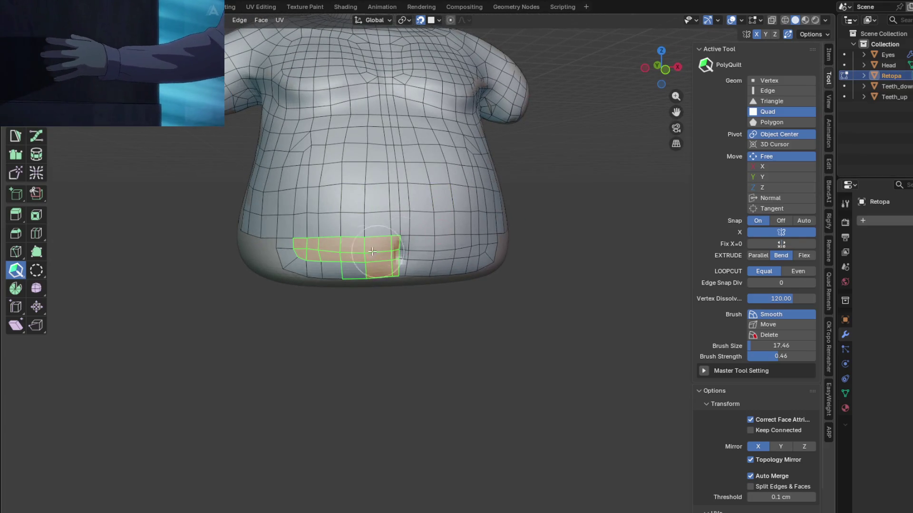
Brush-smooth the new patch's vertices and look over the torso's bottom border
{"action": "left_click_drag", "start_coordinate": [386, 243], "coordinate": [299, 246]}
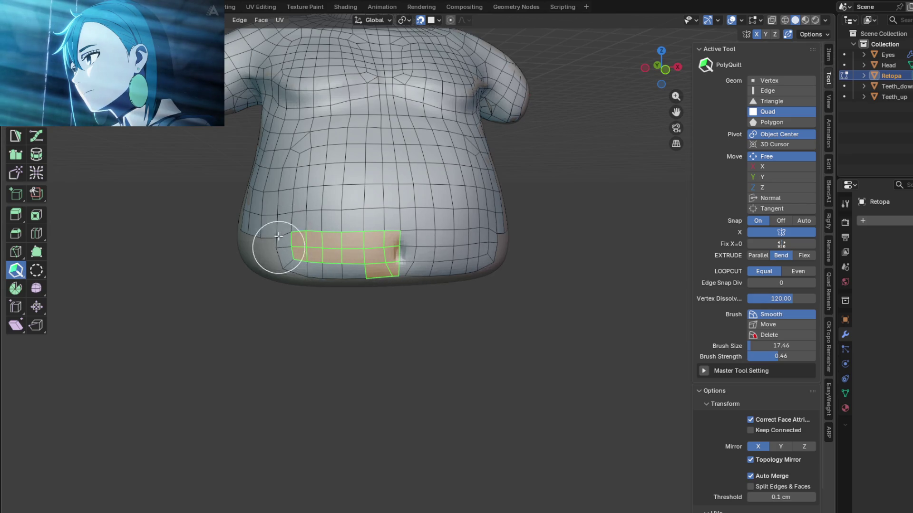
{"action": "mouse_move", "coordinate": [351, 148]}
{"action": "middle_mouse_down"}
{"action": "mouse_move", "coordinate": [426, 173]}
{"action": "mouse_move", "coordinate": [392, 134]}
{"action": "mouse_move", "coordinate": [429, 172]}
{"action": "middle_mouse_up"}
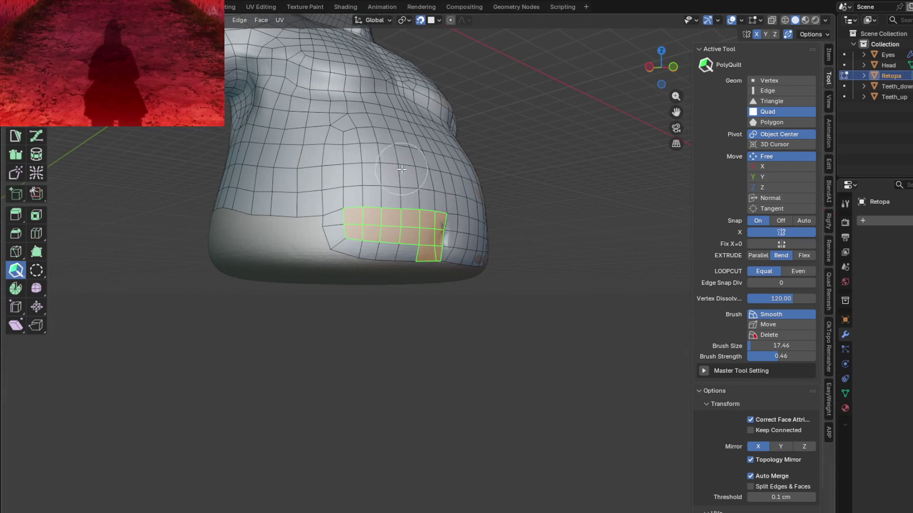
{"action": "mouse_move", "coordinate": [401, 168]}
{"action": "middle_mouse_down"}
{"action": "mouse_move", "coordinate": [340, 194]}
{"action": "mouse_move", "coordinate": [369, 193]}
{"action": "mouse_move", "coordinate": [311, 209]}
{"action": "mouse_move", "coordinate": [343, 221]}
{"action": "mouse_move", "coordinate": [400, 158]}
{"action": "mouse_move", "coordinate": [333, 185]}
{"action": "mouse_move", "coordinate": [300, 181]}
{"action": "mouse_move", "coordinate": [308, 139]}
{"action": "mouse_move", "coordinate": [414, 129]}
{"action": "mouse_move", "coordinate": [503, 178]}
{"action": "mouse_move", "coordinate": [330, 184]}
{"action": "mouse_move", "coordinate": [400, 178]}
{"action": "mouse_move", "coordinate": [380, 188]}
{"action": "mouse_move", "coordinate": [433, 189]}
{"action": "mouse_move", "coordinate": [344, 170]}
{"action": "mouse_move", "coordinate": [322, 187]}
{"action": "mouse_move", "coordinate": [495, 214]}
{"action": "mouse_move", "coordinate": [434, 242]}
{"action": "mouse_move", "coordinate": [350, 236]}
{"action": "middle_mouse_up"}
{"action": "scroll", "coordinate": [485, 225], "scroll_direction": "up", "scroll_amount": 3}
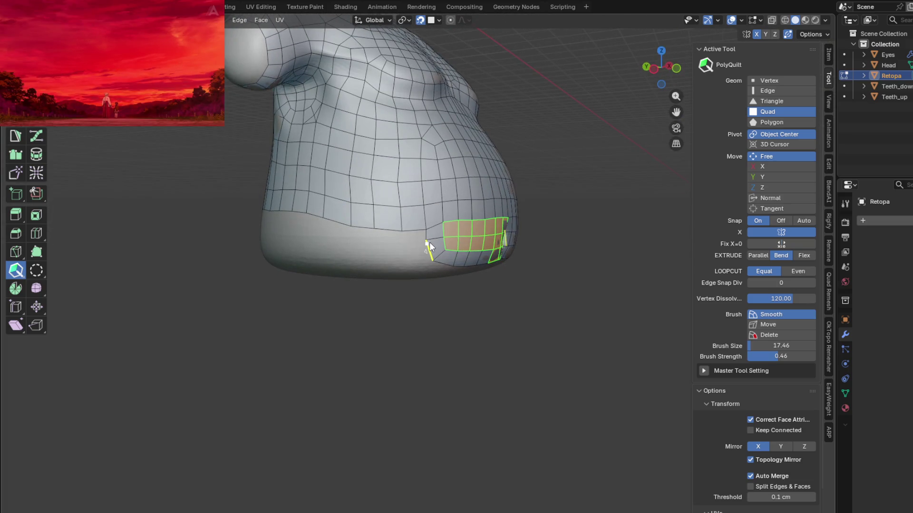
{"action": "middle_click_drag", "start_coordinate": [429, 246], "coordinate": [426, 246]}
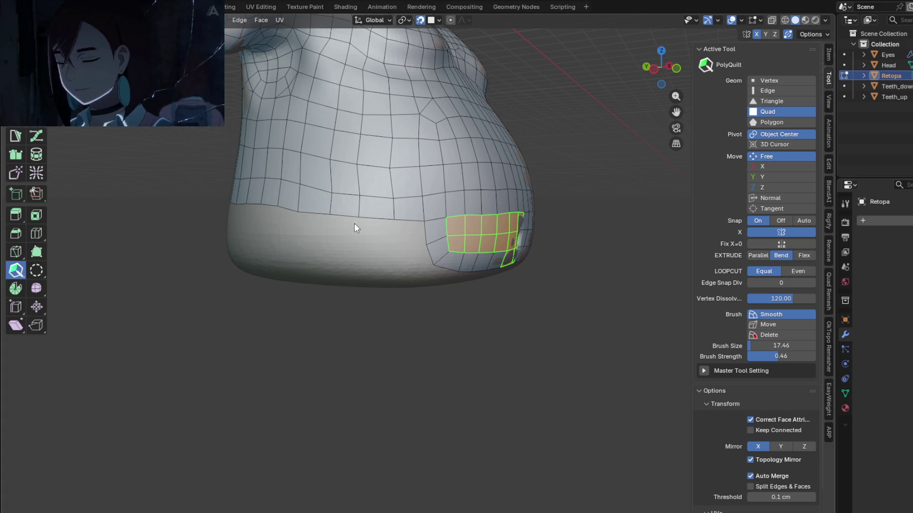
{"action": "key", "text": "q"}
{"action": "left_click", "coordinate": [323, 218]}
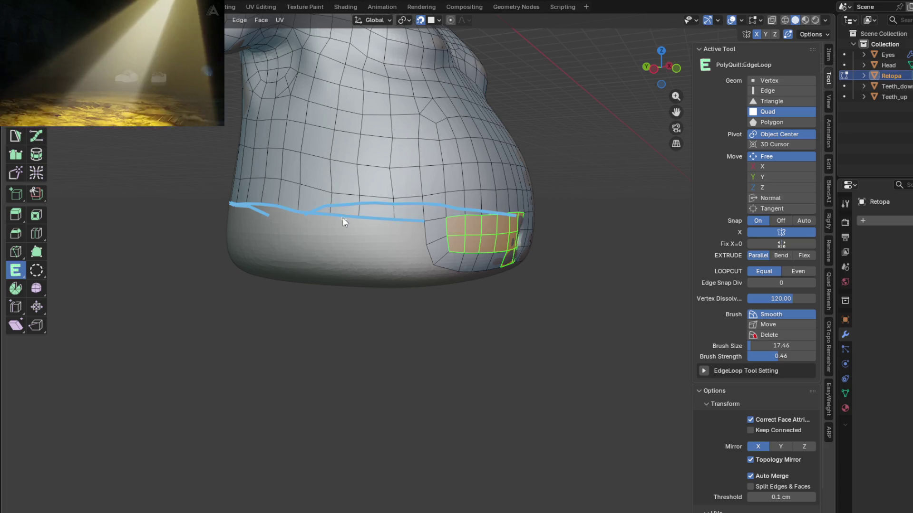
{"action": "middle_click_drag", "start_coordinate": [344, 241], "coordinate": [306, 257]}
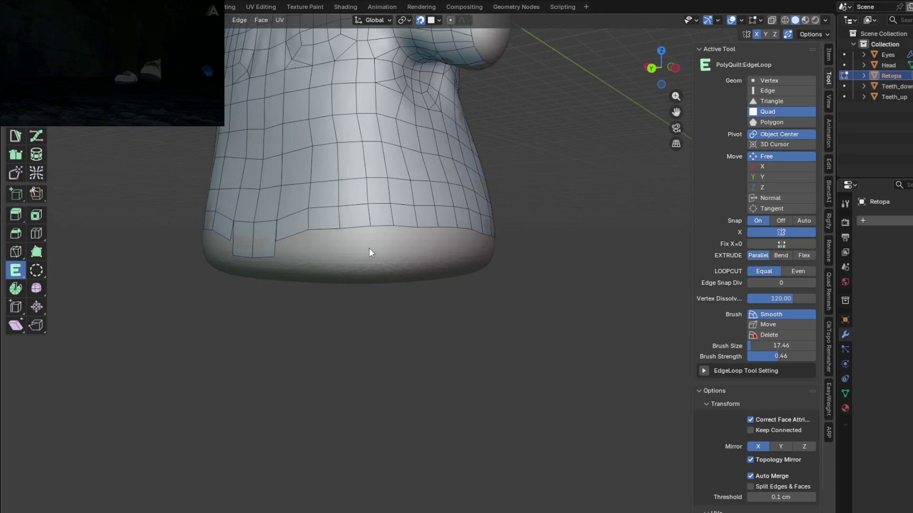
{"action": "key", "text": "q"}
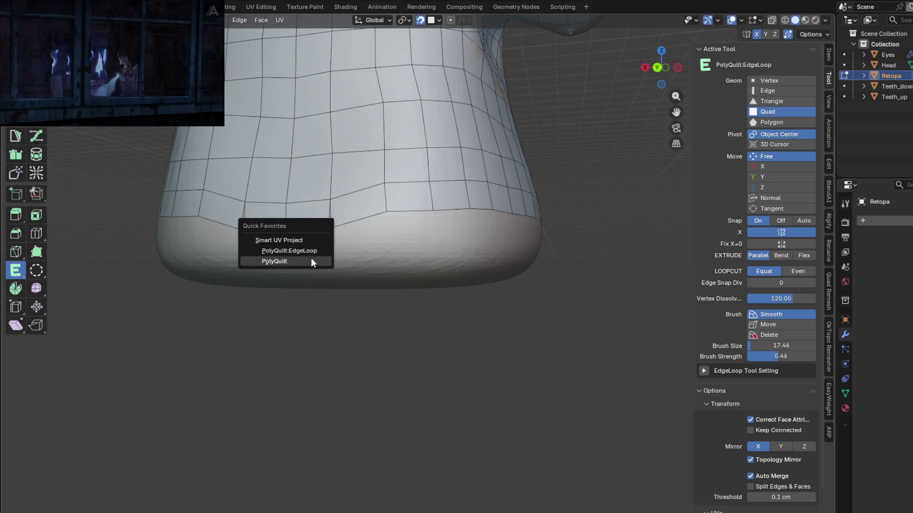
{"action": "left_click", "coordinate": [304, 263]}
Reshape the bottom edge, collapse an edge to a vertex, and undo an unwanted triangle split
{"action": "left_click_drag", "start_coordinate": [320, 250], "coordinate": [328, 232]}
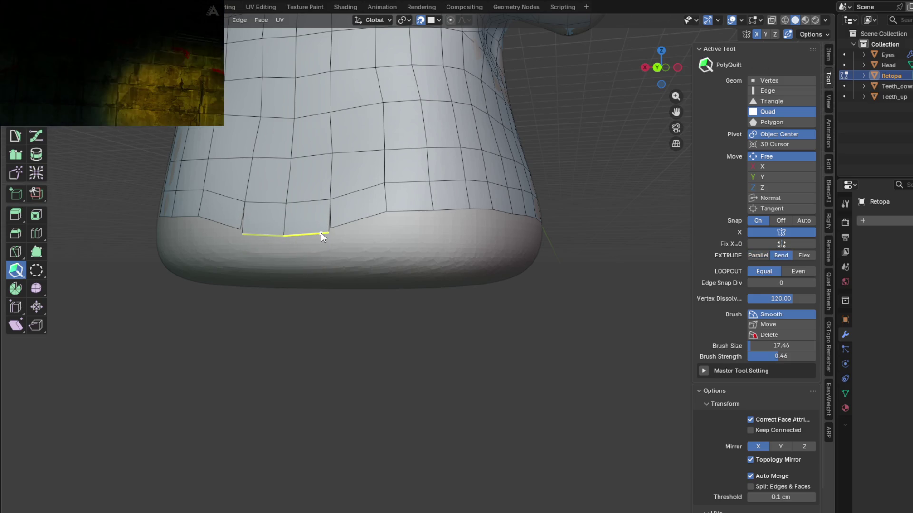
{"action": "left_click", "coordinate": [286, 238]}
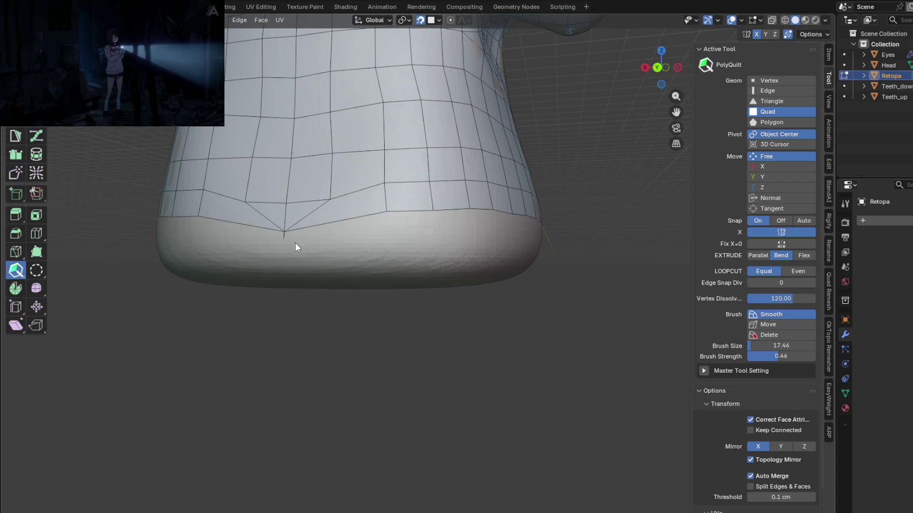
{"action": "middle_click_drag", "start_coordinate": [337, 249], "coordinate": [330, 235]}
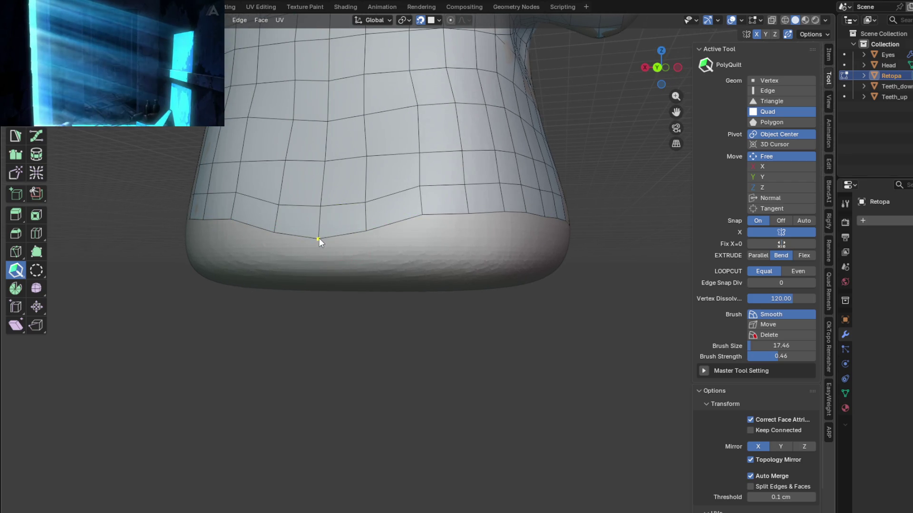
{"action": "mouse_move", "coordinate": [325, 238]}
{"action": "left_mouse_down"}
{"action": "mouse_move", "coordinate": [318, 249]}
{"action": "mouse_move", "coordinate": [326, 231]}
{"action": "left_mouse_up"}
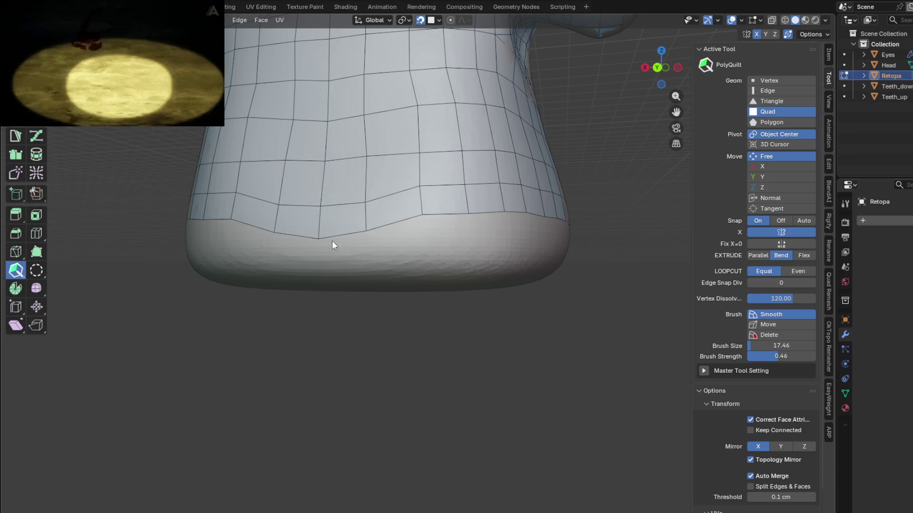
{"action": "left_click", "coordinate": [364, 229]}
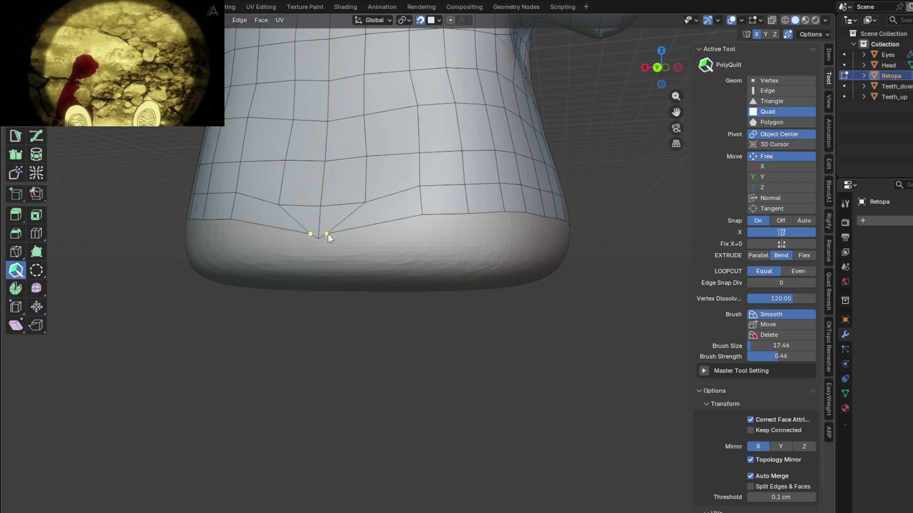
{"action": "key", "text": "ctrl+z"}
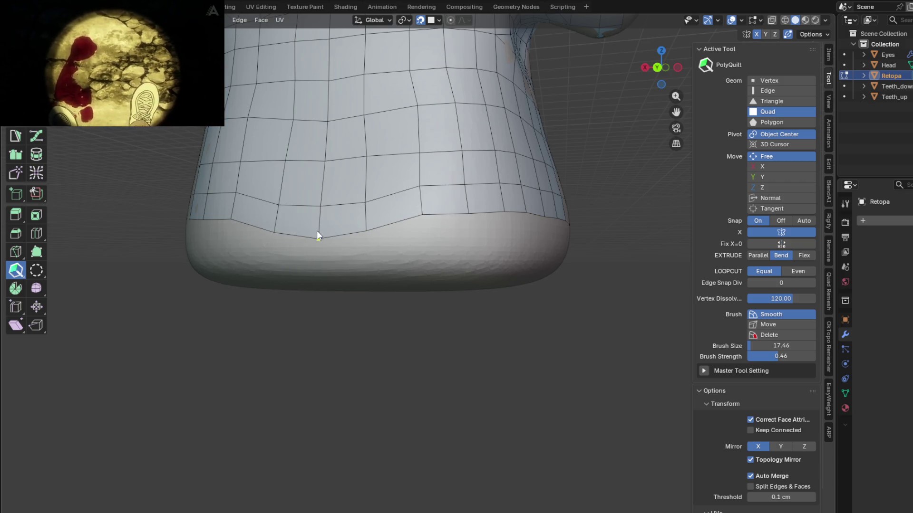
Extrude the bottom edge loop downward into a new row of faces with PolyQuilt:EdgeLoop
{"action": "middle_click_drag", "start_coordinate": [347, 238], "coordinate": [355, 239]}
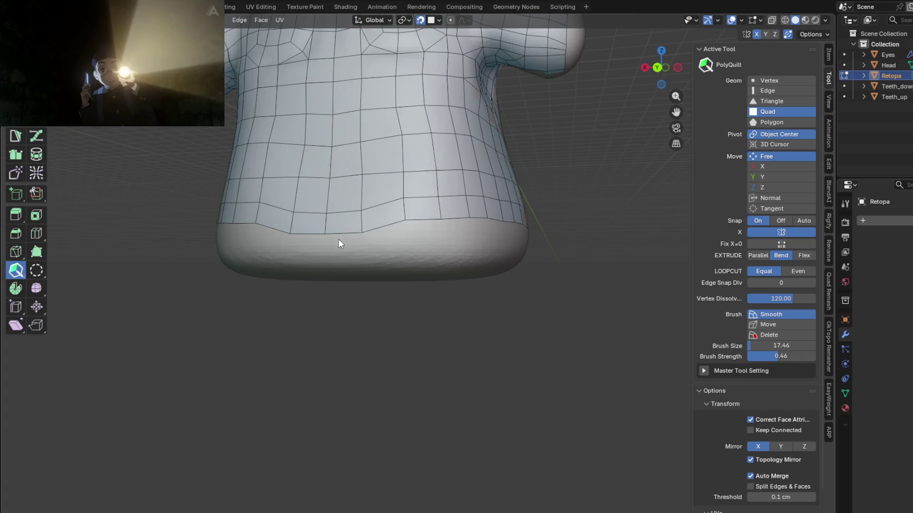
{"action": "right_click", "coordinate": [343, 236]}
{"action": "left_click", "coordinate": [326, 226]}
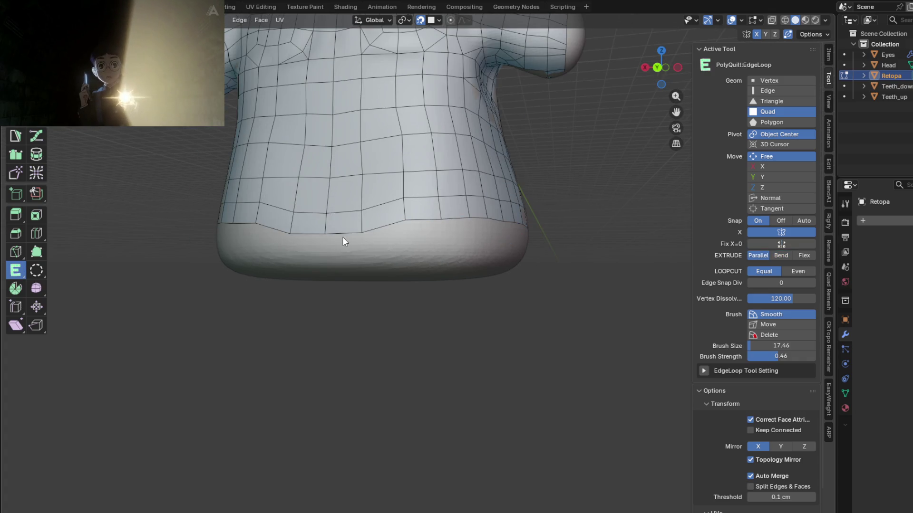
{"action": "left_click_drag", "start_coordinate": [346, 239], "coordinate": [344, 250]}
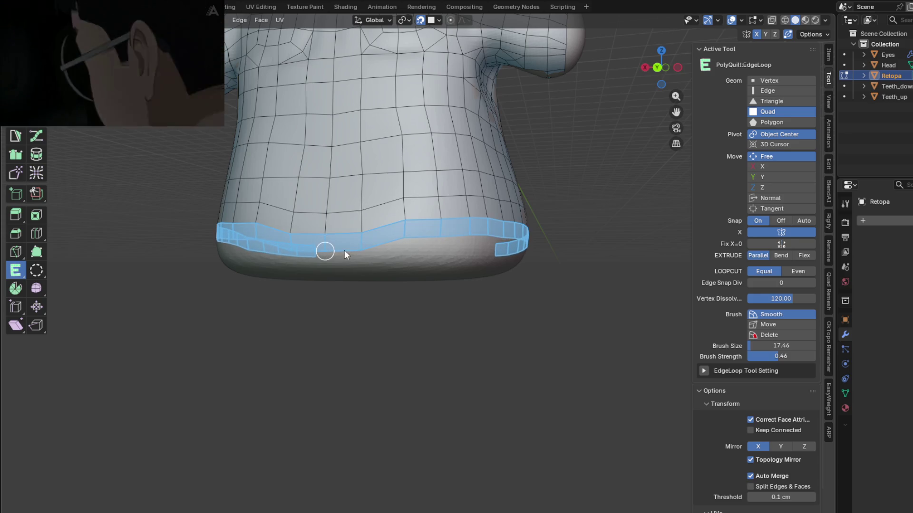
{"action": "middle_click_drag", "start_coordinate": [404, 250], "coordinate": [283, 255]}
{"action": "scroll", "coordinate": [336, 235], "scroll_direction": "up", "scroll_amount": 3}
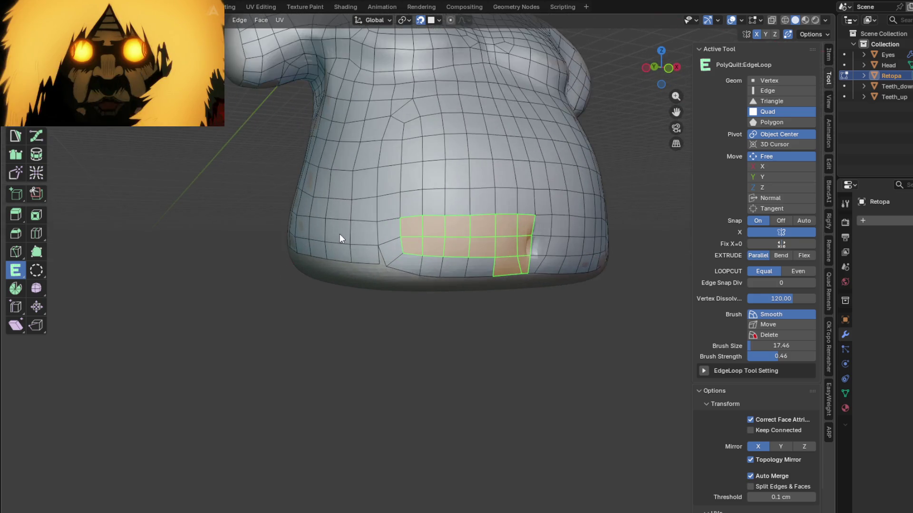
Inspect the finished torso mesh from all sides, then return to the Select Box tool (W)
{"action": "key", "text": "q"}
{"action": "left_click", "coordinate": [368, 284]}
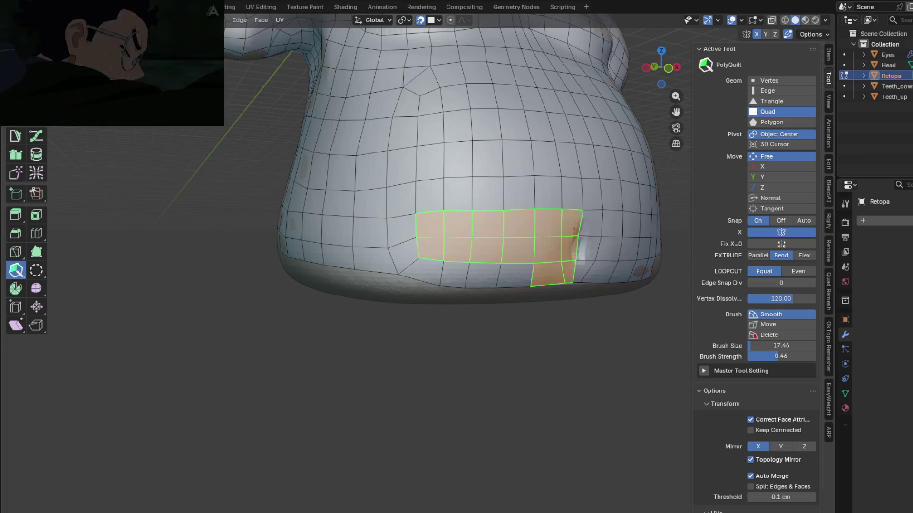
{"action": "mouse_move", "coordinate": [542, 242]}
{"action": "middle_mouse_down"}
{"action": "mouse_move", "coordinate": [502, 250]}
{"action": "mouse_move", "coordinate": [433, 243]}
{"action": "mouse_move", "coordinate": [409, 254]}
{"action": "mouse_move", "coordinate": [599, 250]}
{"action": "mouse_move", "coordinate": [341, 280]}
{"action": "mouse_move", "coordinate": [335, 215]}
{"action": "mouse_move", "coordinate": [340, 251]}
{"action": "mouse_move", "coordinate": [396, 275]}
{"action": "mouse_move", "coordinate": [337, 275]}
{"action": "mouse_move", "coordinate": [414, 247]}
{"action": "mouse_move", "coordinate": [493, 242]}
{"action": "mouse_move", "coordinate": [427, 278]}
{"action": "mouse_move", "coordinate": [449, 229]}
{"action": "mouse_move", "coordinate": [404, 298]}
{"action": "mouse_move", "coordinate": [374, 295]}
{"action": "middle_mouse_up"}
{"action": "scroll", "coordinate": [362, 252], "scroll_direction": "up", "scroll_amount": 3}
{"action": "scroll", "coordinate": [361, 253], "scroll_direction": "up", "scroll_amount": 3}
{"action": "scroll", "coordinate": [501, 276], "scroll_direction": "down", "scroll_amount": 4}
{"action": "scroll", "coordinate": [396, 275], "scroll_direction": "down", "scroll_amount": 3}
{"action": "scroll", "coordinate": [403, 298], "scroll_direction": "up", "scroll_amount": 2}
{"action": "scroll", "coordinate": [393, 289], "scroll_direction": "up", "scroll_amount": 2}
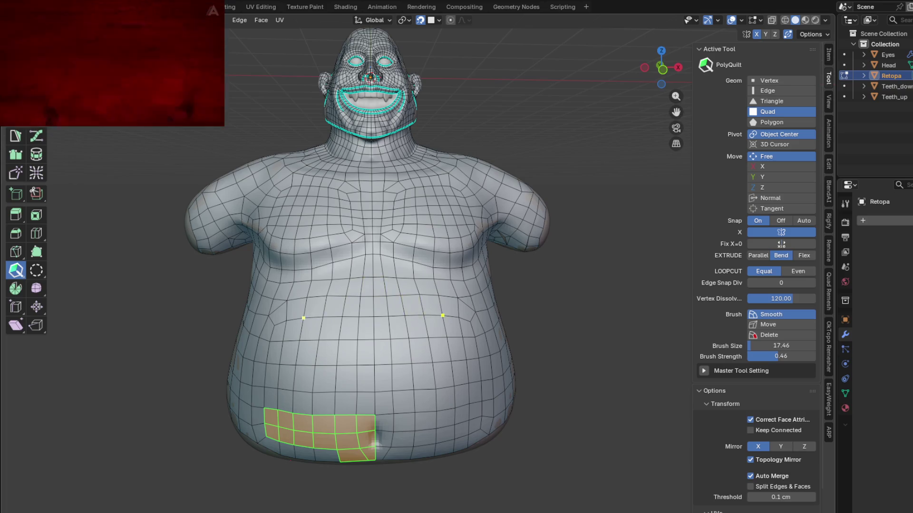
{"action": "middle_click_drag", "start_coordinate": [367, 279], "coordinate": [368, 292]}
{"action": "scroll", "coordinate": [370, 310], "scroll_direction": "up", "scroll_amount": 2}
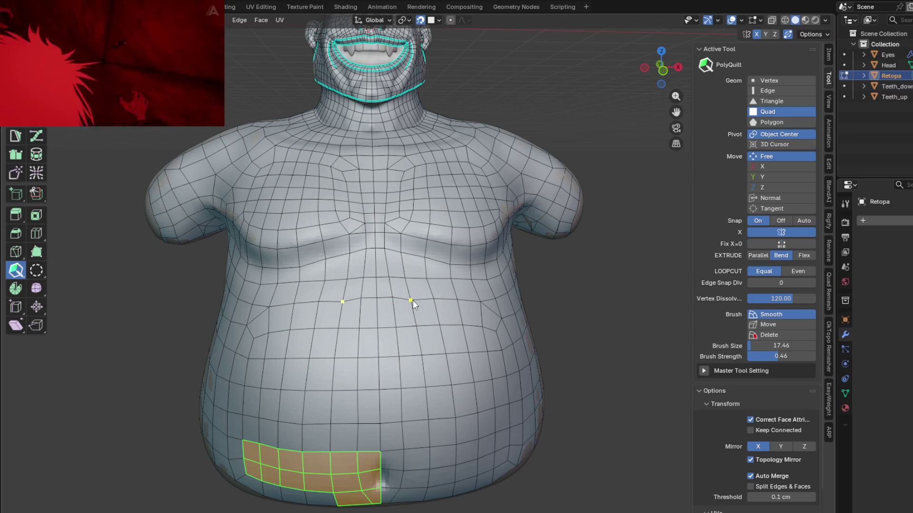
{"action": "mouse_move", "coordinate": [412, 298]}
{"action": "middle_mouse_down"}
{"action": "mouse_move", "coordinate": [408, 281]}
{"action": "mouse_move", "coordinate": [410, 309]}
{"action": "mouse_move", "coordinate": [448, 300]}
{"action": "middle_mouse_up"}
{"action": "mouse_move", "coordinate": [380, 259]}
{"action": "middle_mouse_down"}
{"action": "mouse_move", "coordinate": [454, 284]}
{"action": "mouse_move", "coordinate": [559, 283]}
{"action": "mouse_move", "coordinate": [594, 316]}
{"action": "mouse_move", "coordinate": [471, 330]}
{"action": "mouse_move", "coordinate": [585, 332]}
{"action": "mouse_move", "coordinate": [613, 271]}
{"action": "mouse_move", "coordinate": [530, 304]}
{"action": "mouse_move", "coordinate": [384, 322]}
{"action": "mouse_move", "coordinate": [359, 340]}
{"action": "mouse_move", "coordinate": [394, 373]}
{"action": "middle_mouse_up"}
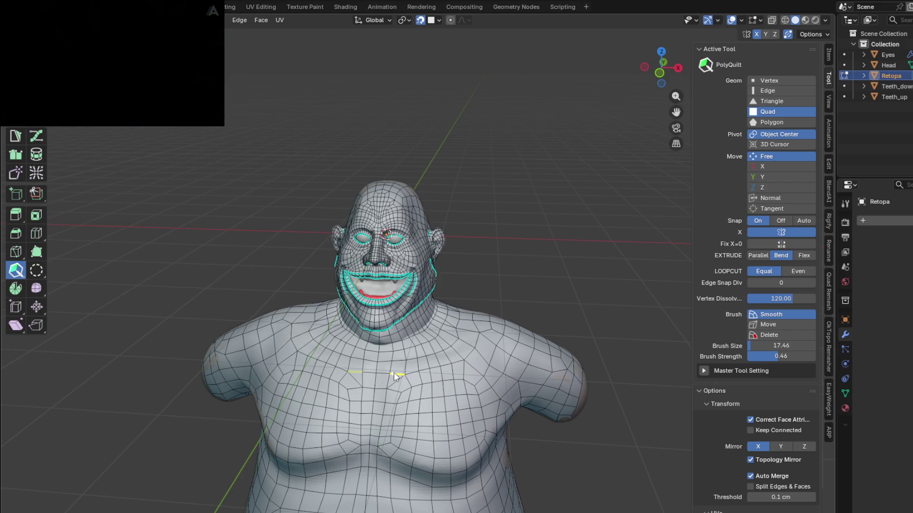
{"action": "mouse_move", "coordinate": [429, 349]}
{"action": "middle_mouse_down"}
{"action": "mouse_move", "coordinate": [477, 356]}
{"action": "mouse_move", "coordinate": [370, 319]}
{"action": "mouse_move", "coordinate": [476, 309]}
{"action": "mouse_move", "coordinate": [487, 289]}
{"action": "mouse_move", "coordinate": [607, 314]}
{"action": "mouse_move", "coordinate": [562, 297]}
{"action": "mouse_move", "coordinate": [526, 302]}
{"action": "mouse_move", "coordinate": [424, 280]}
{"action": "mouse_move", "coordinate": [282, 296]}
{"action": "mouse_move", "coordinate": [282, 285]}
{"action": "mouse_move", "coordinate": [380, 264]}
{"action": "mouse_move", "coordinate": [442, 315]}
{"action": "mouse_move", "coordinate": [389, 328]}
{"action": "mouse_move", "coordinate": [381, 291]}
{"action": "mouse_move", "coordinate": [399, 253]}
{"action": "mouse_move", "coordinate": [386, 312]}
{"action": "mouse_move", "coordinate": [452, 255]}
{"action": "mouse_move", "coordinate": [431, 274]}
{"action": "middle_mouse_up"}
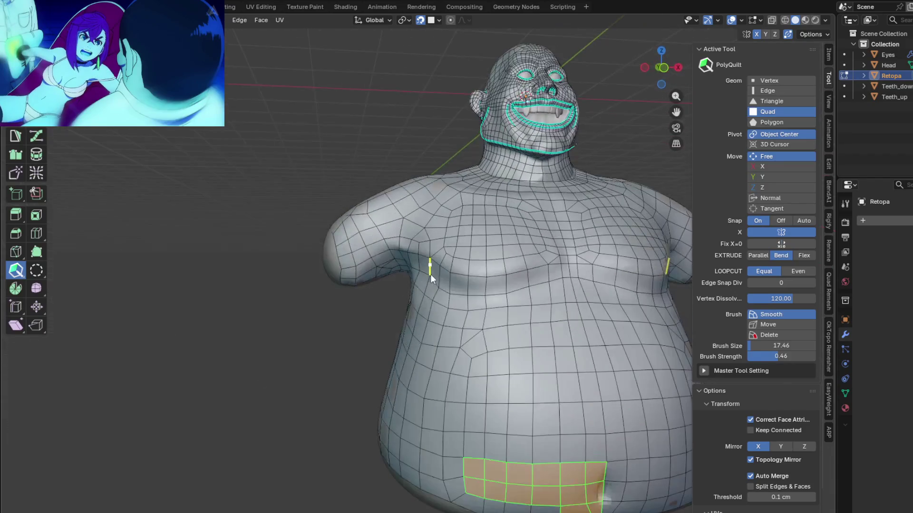
{"action": "middle_click_drag", "start_coordinate": [508, 199], "coordinate": [428, 235], "text": "shift"}
{"action": "key", "text": "w"}
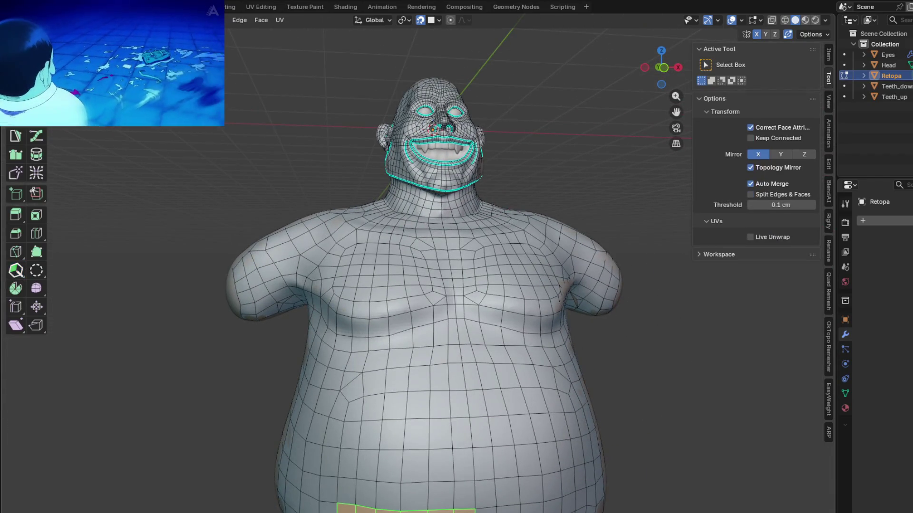
Hide the Head sculpt and the Retopology overlay, then inspect the grey shell around the armpits
{"action": "middle_click_drag", "start_coordinate": [348, 244], "coordinate": [359, 199]}
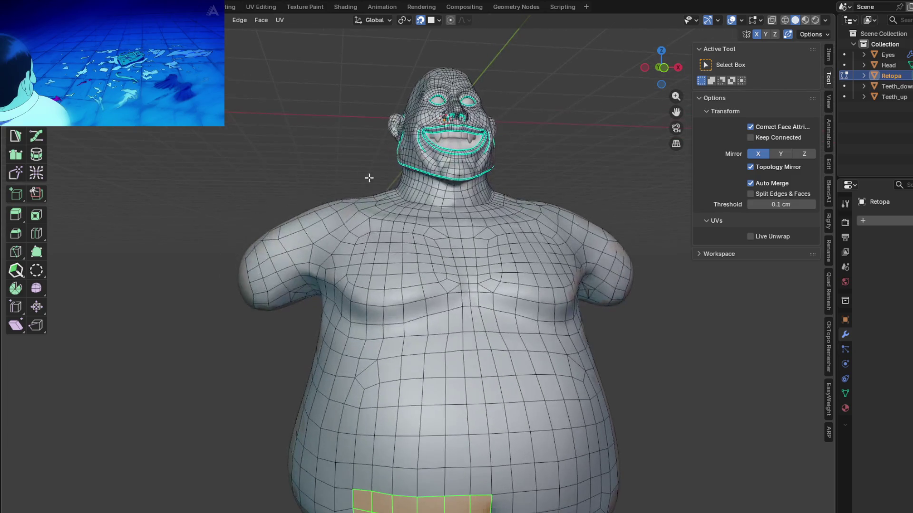
{"action": "mouse_move", "coordinate": [418, 153]}
{"action": "middle_mouse_down"}
{"action": "mouse_move", "coordinate": [500, 157]}
{"action": "mouse_move", "coordinate": [624, 138]}
{"action": "middle_mouse_up"}
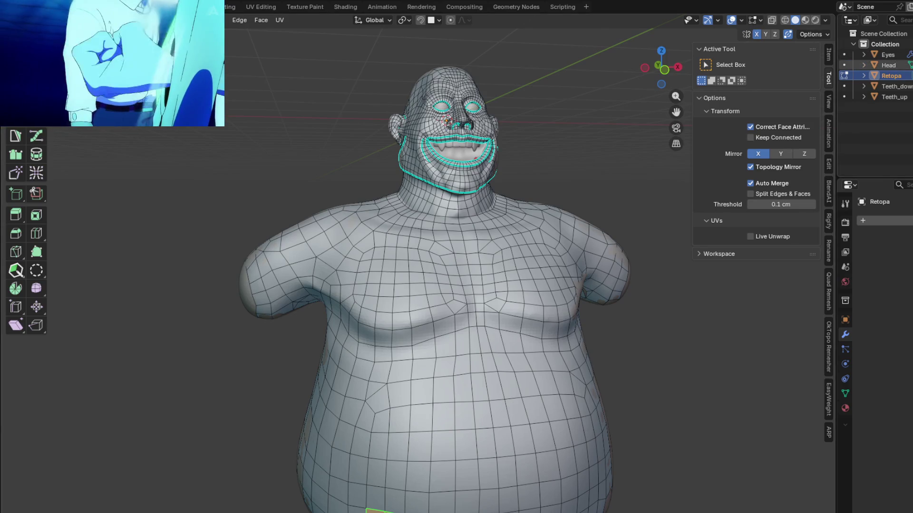
{"action": "key", "text": "alt+z"}
{"action": "middle_click_drag", "start_coordinate": [429, 271], "coordinate": [457, 242]}
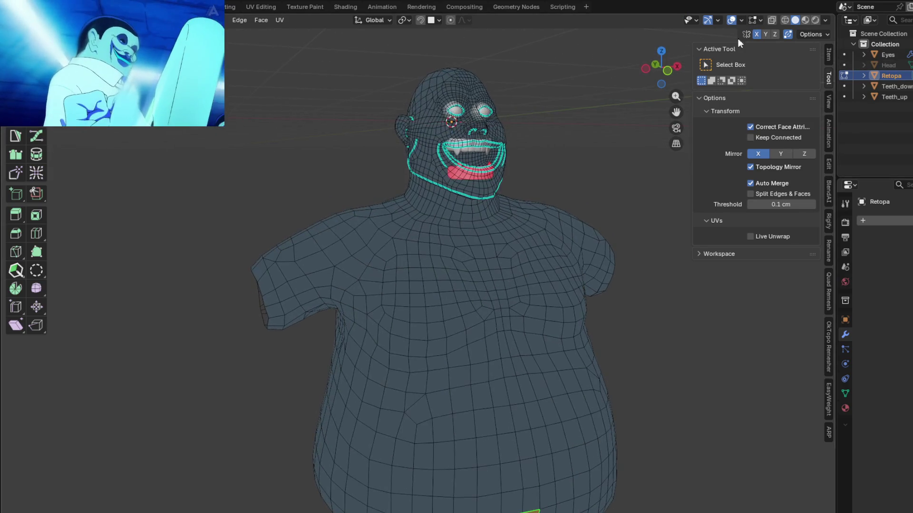
{"action": "left_click", "coordinate": [741, 21]}
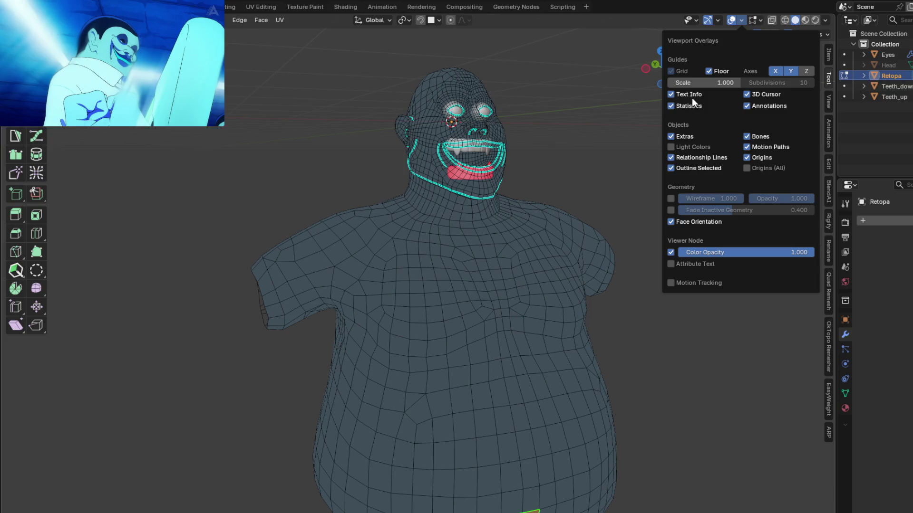
{"action": "mouse_move", "coordinate": [759, 20]}
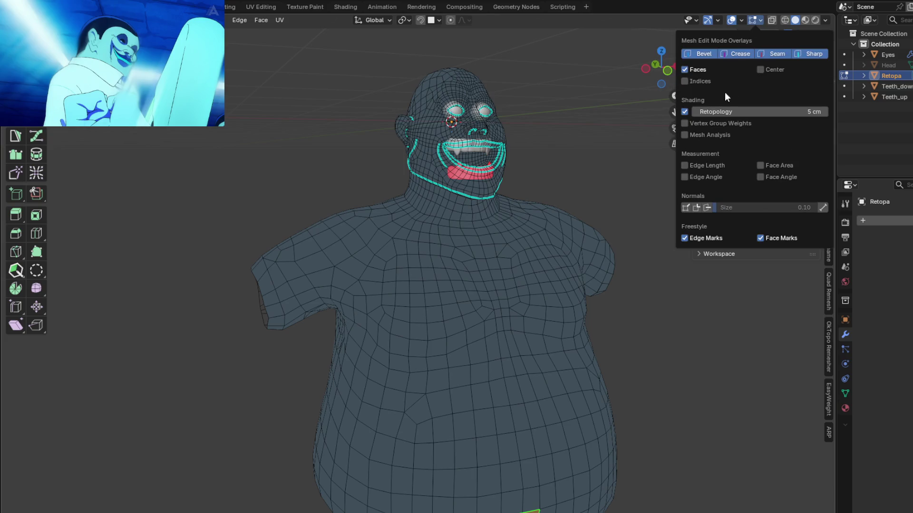
{"action": "left_click", "coordinate": [685, 112]}
{"action": "mouse_move", "coordinate": [510, 206]}
{"action": "middle_mouse_down"}
{"action": "mouse_move", "coordinate": [453, 246]}
{"action": "mouse_move", "coordinate": [471, 214]}
{"action": "mouse_move", "coordinate": [499, 192]}
{"action": "mouse_move", "coordinate": [470, 185]}
{"action": "middle_mouse_up"}
{"action": "scroll", "coordinate": [623, 211], "scroll_direction": "up", "scroll_amount": 3}
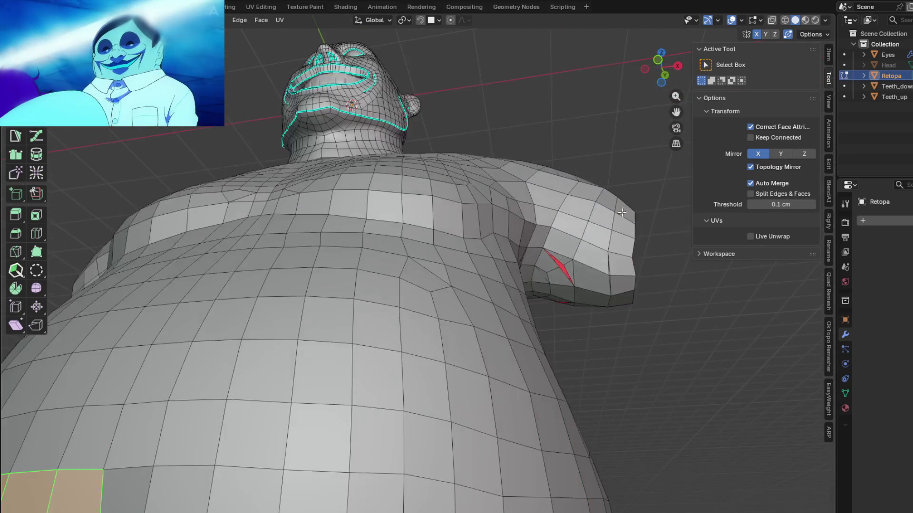
{"action": "scroll", "coordinate": [623, 211], "scroll_direction": "up", "scroll_amount": 3}
{"action": "mouse_move", "coordinate": [571, 214]}
{"action": "middle_mouse_down"}
{"action": "mouse_move", "coordinate": [435, 229]}
{"action": "mouse_move", "coordinate": [344, 272]}
{"action": "mouse_move", "coordinate": [271, 337]}
{"action": "mouse_move", "coordinate": [300, 315]}
{"action": "mouse_move", "coordinate": [591, 314]}
{"action": "mouse_move", "coordinate": [635, 260]}
{"action": "mouse_move", "coordinate": [413, 320]}
{"action": "mouse_move", "coordinate": [372, 258]}
{"action": "middle_mouse_up"}
{"action": "scroll", "coordinate": [474, 220], "scroll_direction": "down", "scroll_amount": 4}
{"action": "scroll", "coordinate": [400, 300], "scroll_direction": "down", "scroll_amount": 3}
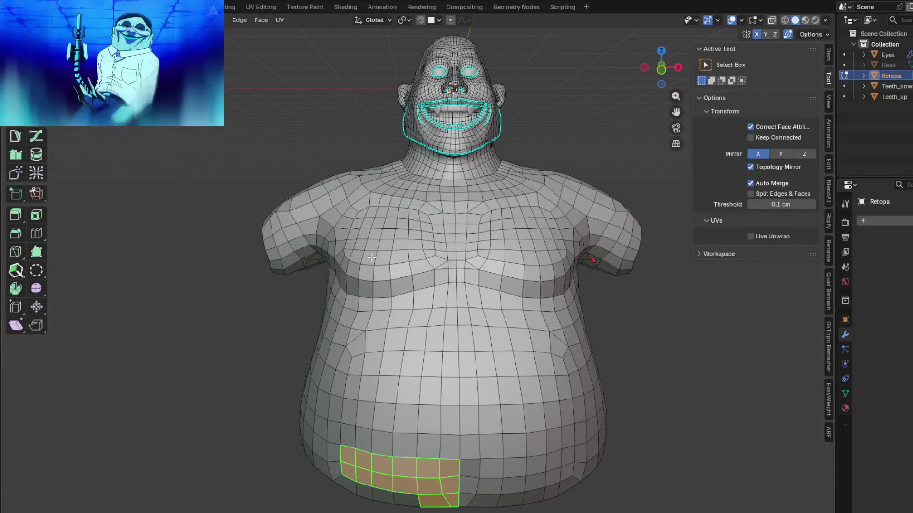
{"action": "key", "text": "a"}
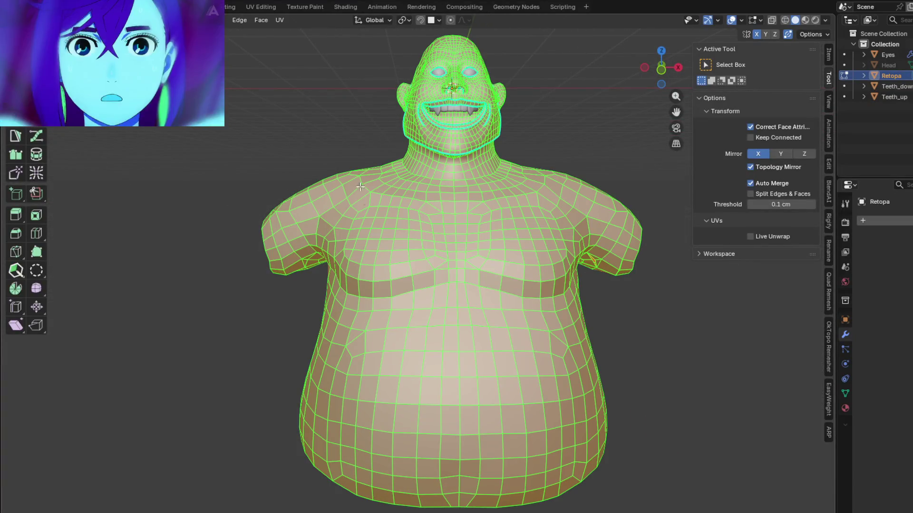
Run Mesh > Symmetrize on the whole retopology mesh
{"action": "left_click", "coordinate": [235, 20]}
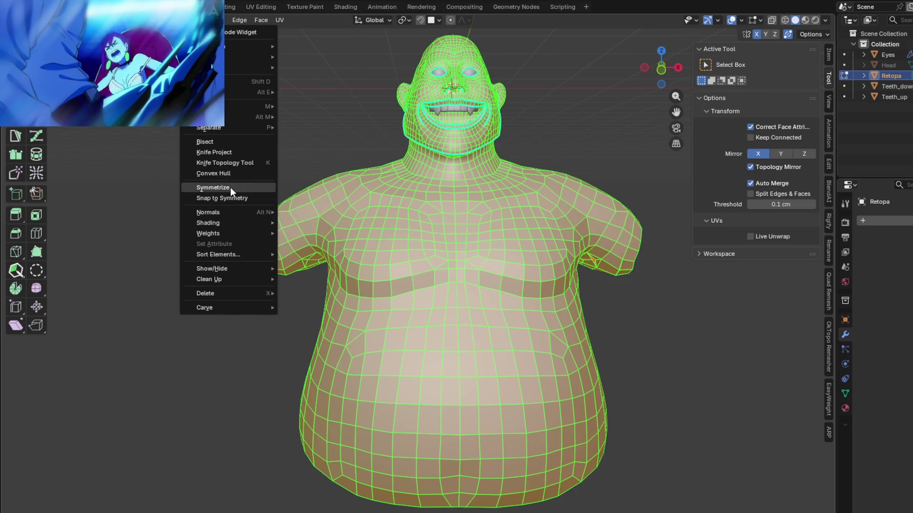
{"action": "left_click", "coordinate": [228, 187]}
{"action": "mouse_move", "coordinate": [314, 284]}
{"action": "middle_mouse_down"}
{"action": "mouse_move", "coordinate": [253, 232]}
{"action": "mouse_move", "coordinate": [189, 72]}
{"action": "mouse_move", "coordinate": [522, 251]}
{"action": "mouse_move", "coordinate": [599, 253]}
{"action": "mouse_move", "coordinate": [553, 214]}
{"action": "mouse_move", "coordinate": [433, 232]}
{"action": "mouse_move", "coordinate": [428, 214]}
{"action": "mouse_move", "coordinate": [512, 320]}
{"action": "mouse_move", "coordinate": [396, 309]}
{"action": "mouse_move", "coordinate": [391, 294]}
{"action": "mouse_move", "coordinate": [444, 294]}
{"action": "mouse_move", "coordinate": [519, 326]}
{"action": "middle_mouse_up"}
Select the bottom rim, extrude it downward and flatten the new loop level (S Z 0)
{"action": "left_click", "coordinate": [513, 320]}
{"action": "key", "text": "g"}
{"action": "key", "text": "x"}
{"action": "left_click", "coordinate": [446, 317]}
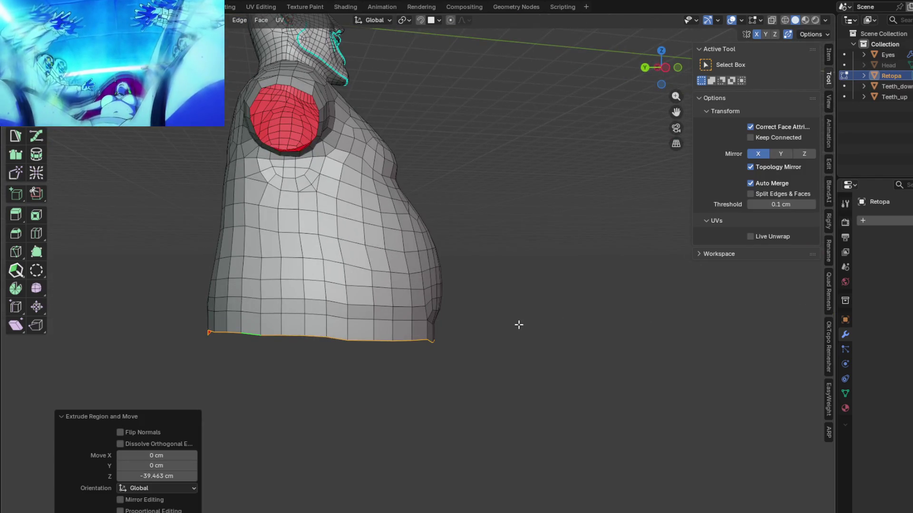
{"action": "left_click", "coordinate": [519, 324]}
{"action": "mouse_move", "coordinate": [518, 324]}
{"action": "middle_mouse_down"}
{"action": "mouse_move", "coordinate": [371, 314]}
{"action": "mouse_move", "coordinate": [482, 301]}
{"action": "mouse_move", "coordinate": [410, 309]}
{"action": "middle_mouse_up"}
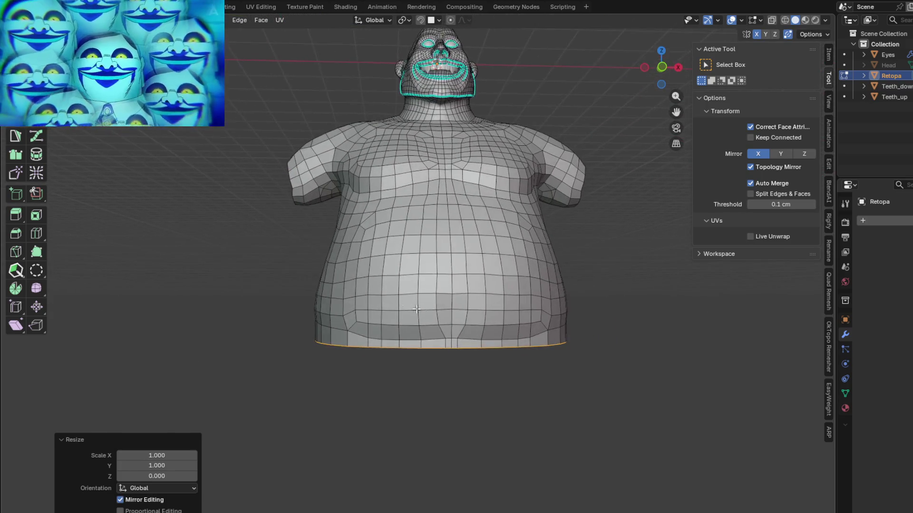
Lower the new rim along Z and scale it to 0.97 for a slightly narrower base
{"action": "key", "text": "g"}
{"action": "key", "text": "z"}
{"action": "left_click", "coordinate": [501, 327]}
{"action": "middle_click_drag", "start_coordinate": [501, 327], "coordinate": [618, 325]}
{"action": "key", "text": "s"}
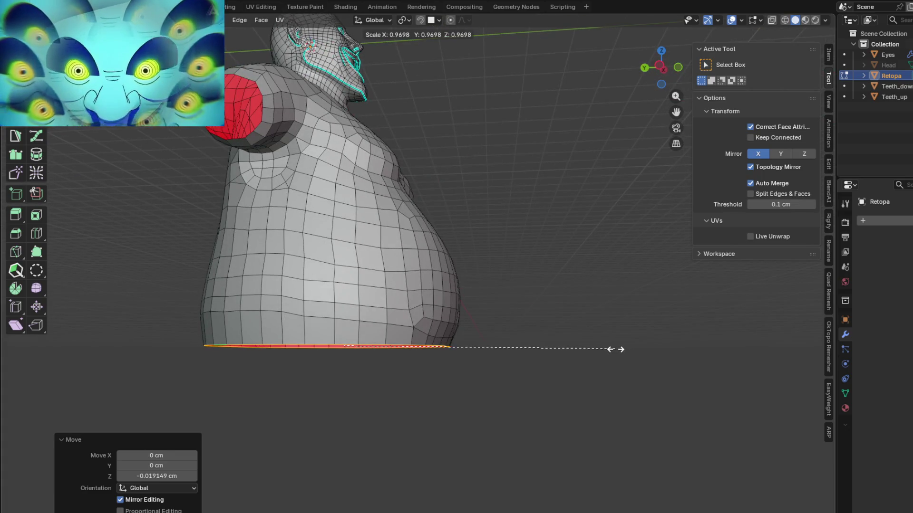
{"action": "left_click", "coordinate": [615, 349]}
{"action": "mouse_move", "coordinate": [528, 330]}
{"action": "middle_mouse_down"}
{"action": "mouse_move", "coordinate": [621, 329]}
{"action": "mouse_move", "coordinate": [457, 328]}
{"action": "mouse_move", "coordinate": [556, 330]}
{"action": "mouse_move", "coordinate": [464, 271]}
{"action": "mouse_move", "coordinate": [443, 236]}
{"action": "mouse_move", "coordinate": [399, 321]}
{"action": "mouse_move", "coordinate": [354, 369]}
{"action": "middle_mouse_up"}
{"action": "key", "text": "alt+z"}
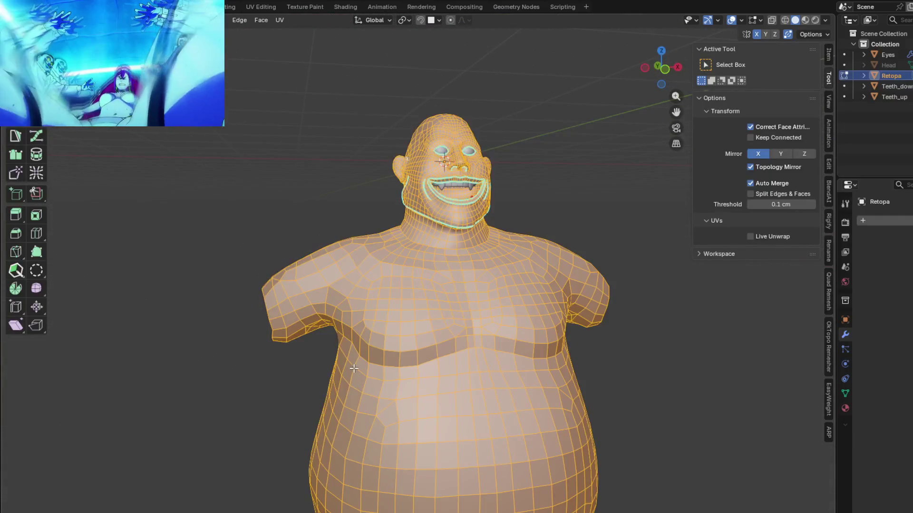
Merge overlapping vertices across the mesh and delete the cap faces on the arm stump
{"action": "left_click", "coordinate": [321, 402]}
{"action": "mouse_move", "coordinate": [438, 370]}
{"action": "middle_mouse_down"}
{"action": "mouse_move", "coordinate": [477, 272]}
{"action": "mouse_move", "coordinate": [428, 271]}
{"action": "mouse_move", "coordinate": [499, 300]}
{"action": "mouse_move", "coordinate": [563, 309]}
{"action": "mouse_move", "coordinate": [656, 257]}
{"action": "mouse_move", "coordinate": [501, 278]}
{"action": "mouse_move", "coordinate": [542, 307]}
{"action": "mouse_move", "coordinate": [564, 378]}
{"action": "mouse_move", "coordinate": [620, 351]}
{"action": "mouse_move", "coordinate": [425, 309]}
{"action": "mouse_move", "coordinate": [502, 303]}
{"action": "mouse_move", "coordinate": [286, 266]}
{"action": "mouse_move", "coordinate": [321, 257]}
{"action": "mouse_move", "coordinate": [383, 261]}
{"action": "middle_mouse_up"}
{"action": "key", "text": "alt+z"}
{"action": "scroll", "coordinate": [424, 309], "scroll_direction": "up", "scroll_amount": 3}
{"action": "key", "text": "x"}
{"action": "key", "text": "x"}
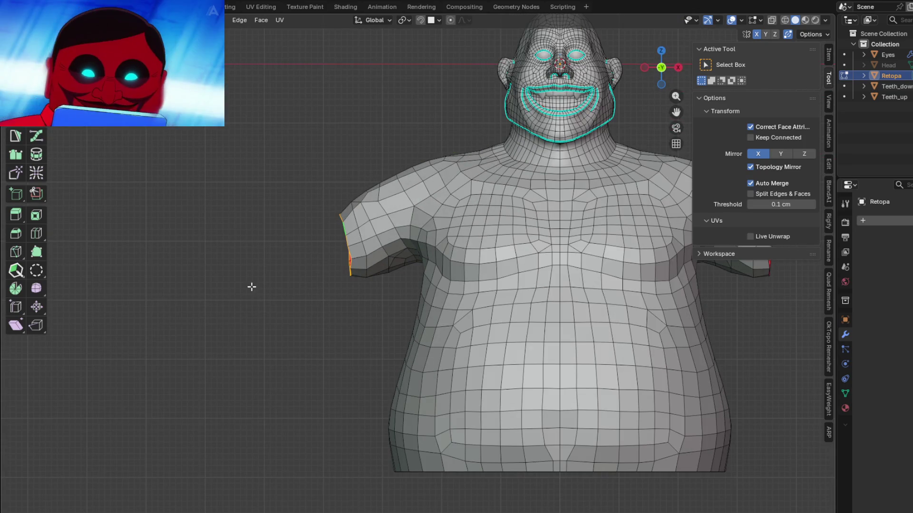
Extrude the arm's end loop outward, reposition it and tilt it by -27.5°
{"action": "left_click_drag", "start_coordinate": [206, 306], "coordinate": [180, 324]}
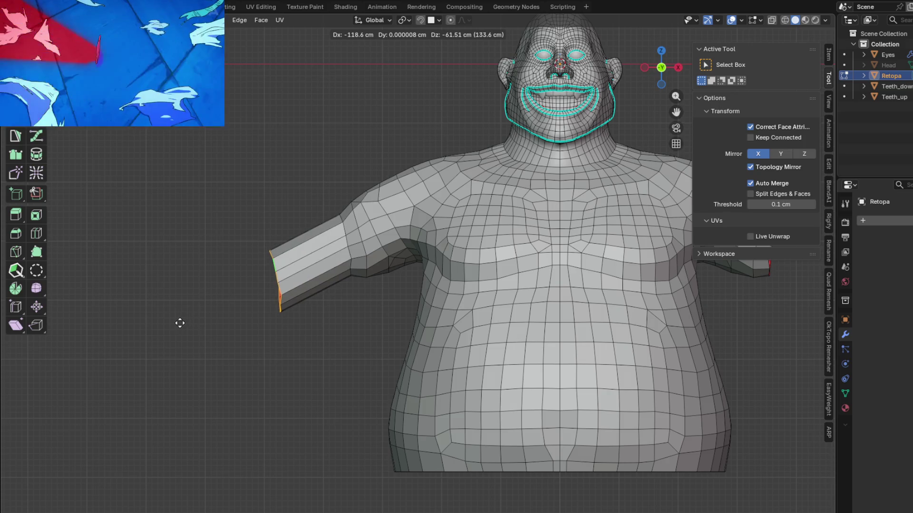
{"action": "left_click", "coordinate": [180, 325]}
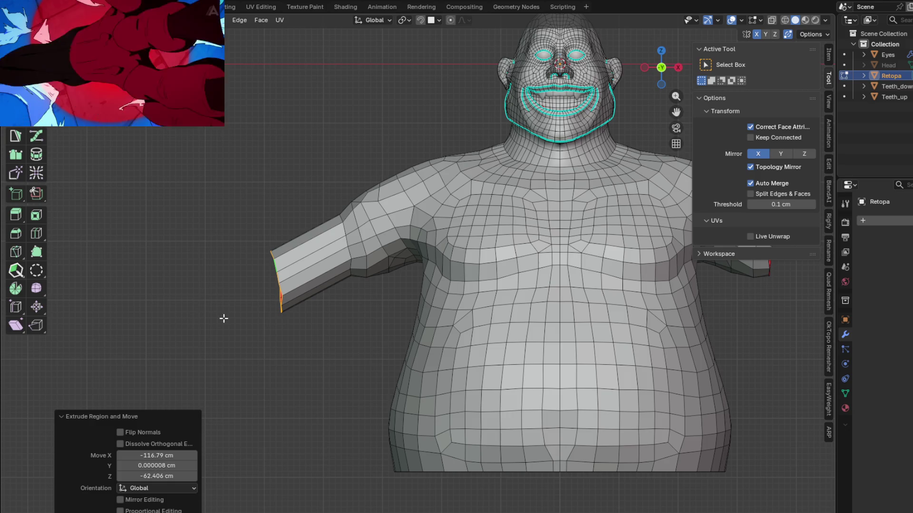
{"action": "key", "text": "g"}
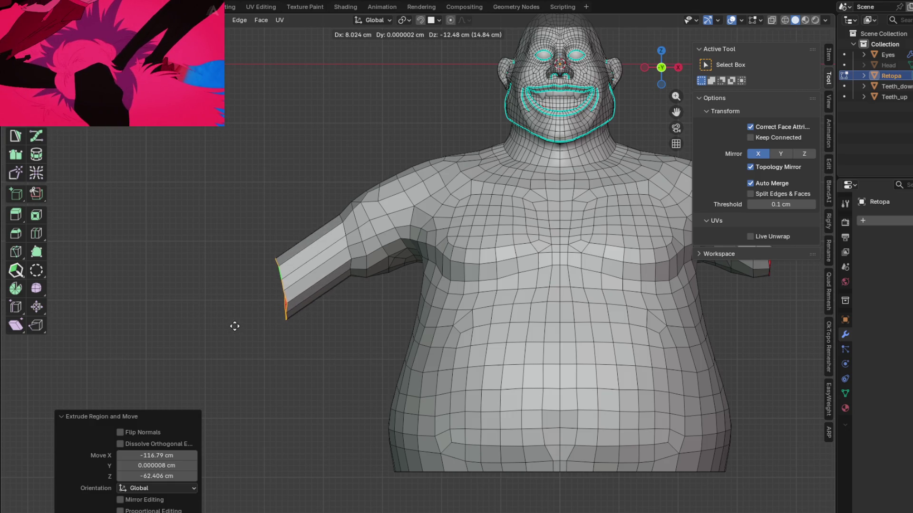
{"action": "left_click", "coordinate": [234, 327]}
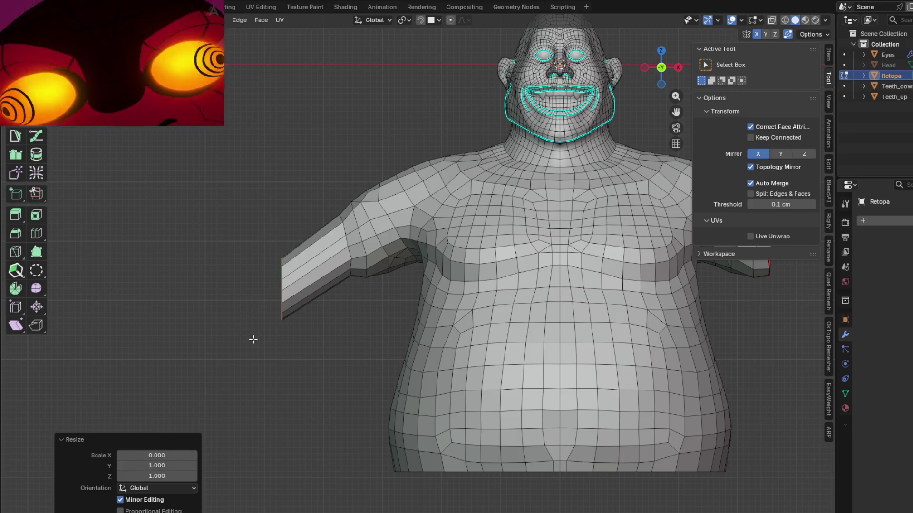
{"action": "left_click", "coordinate": [281, 338]}
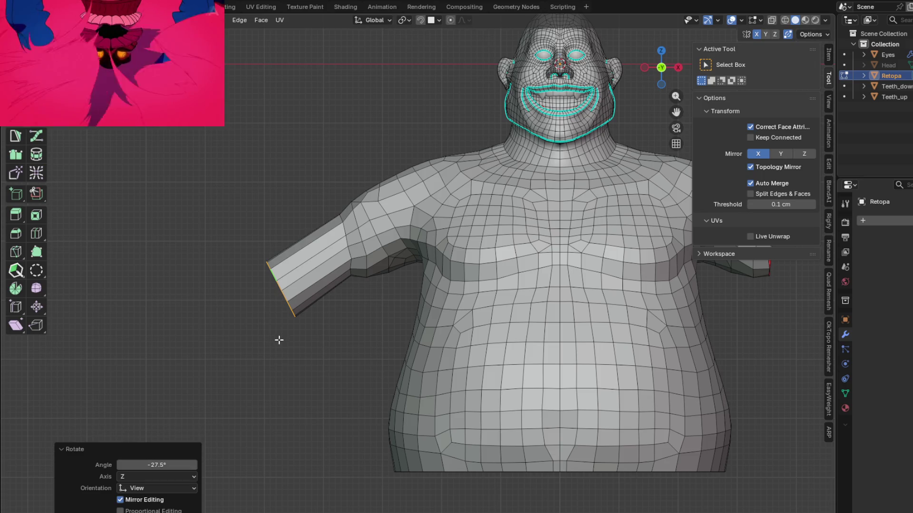
{"action": "mouse_move", "coordinate": [320, 336]}
{"action": "middle_mouse_down"}
{"action": "mouse_move", "coordinate": [297, 338]}
{"action": "mouse_move", "coordinate": [422, 322]}
{"action": "mouse_move", "coordinate": [403, 307]}
{"action": "middle_mouse_up"}
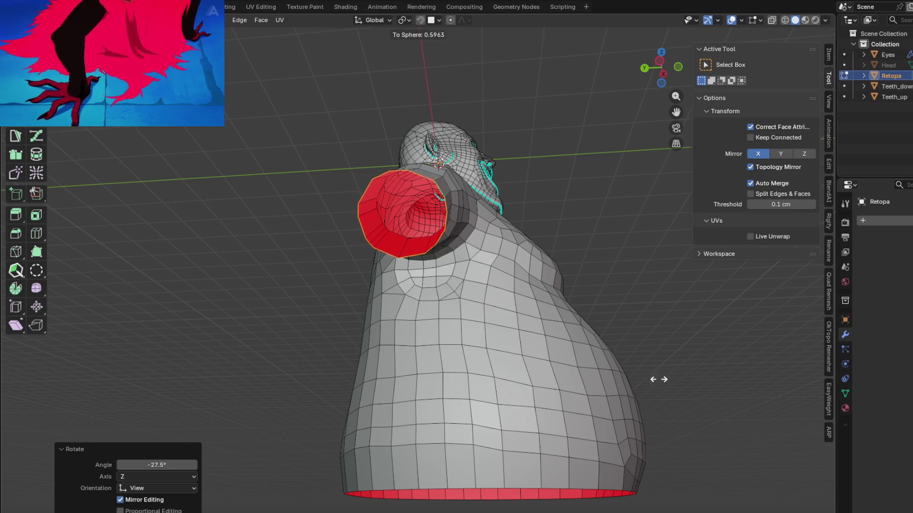
Round the arm end loop into a circle with To Sphere and fill the opening with faces
{"action": "left_click", "coordinate": [379, 421]}
{"action": "mouse_move", "coordinate": [379, 422]}
{"action": "middle_mouse_down"}
{"action": "mouse_move", "coordinate": [324, 326]}
{"action": "mouse_move", "coordinate": [260, 318]}
{"action": "middle_mouse_up"}
{"action": "mouse_move", "coordinate": [240, 350]}
{"action": "middle_mouse_down"}
{"action": "mouse_move", "coordinate": [269, 363]}
{"action": "mouse_move", "coordinate": [364, 357]}
{"action": "mouse_move", "coordinate": [328, 312]}
{"action": "mouse_move", "coordinate": [432, 362]}
{"action": "mouse_move", "coordinate": [414, 381]}
{"action": "mouse_move", "coordinate": [370, 286]}
{"action": "mouse_move", "coordinate": [367, 302]}
{"action": "mouse_move", "coordinate": [335, 285]}
{"action": "mouse_move", "coordinate": [339, 278]}
{"action": "mouse_move", "coordinate": [249, 322]}
{"action": "mouse_move", "coordinate": [318, 326]}
{"action": "middle_mouse_up"}
{"action": "key", "text": "ctrl+f"}
{"action": "left_click", "coordinate": [396, 372]}
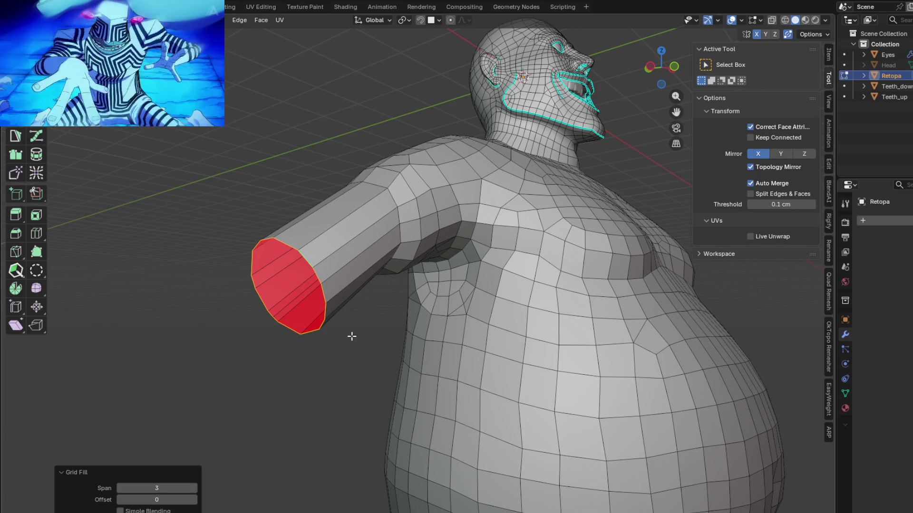
{"action": "middle_click_drag", "start_coordinate": [352, 338], "coordinate": [396, 348]}
{"action": "mouse_move", "coordinate": [444, 353]}
{"action": "middle_mouse_down"}
{"action": "mouse_move", "coordinate": [518, 335]}
{"action": "mouse_move", "coordinate": [319, 341]}
{"action": "mouse_move", "coordinate": [294, 354]}
{"action": "middle_mouse_up"}
Add an edge loop near the arm tip and merge the selected vertices into one
{"action": "key", "text": "ctrl+r"}
{"action": "left_click", "coordinate": [305, 327]}
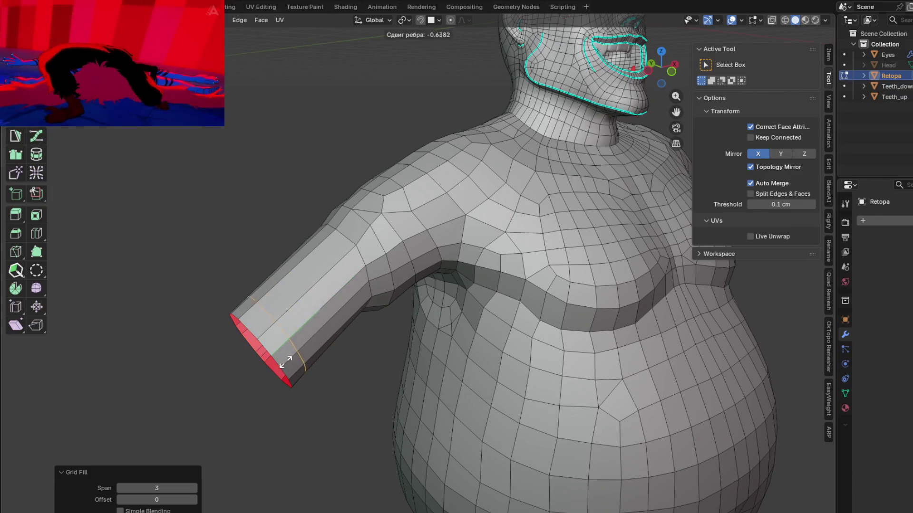
{"action": "left_click", "coordinate": [289, 363]}
{"action": "middle_click_drag", "start_coordinate": [289, 363], "coordinate": [331, 355]}
{"action": "middle_click_drag", "start_coordinate": [370, 379], "coordinate": [335, 357]}
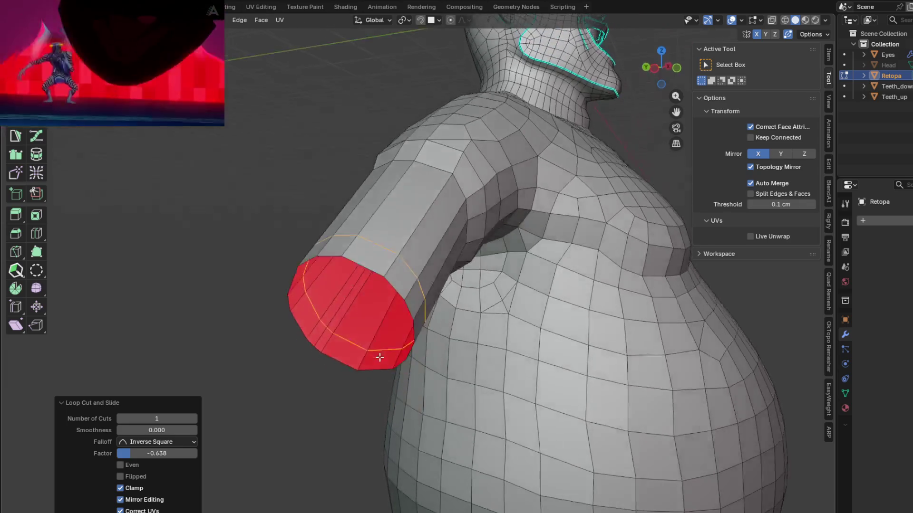
{"action": "scroll", "coordinate": [314, 343], "scroll_direction": "up", "scroll_amount": 4}
{"action": "key", "text": "ctrl+r"}
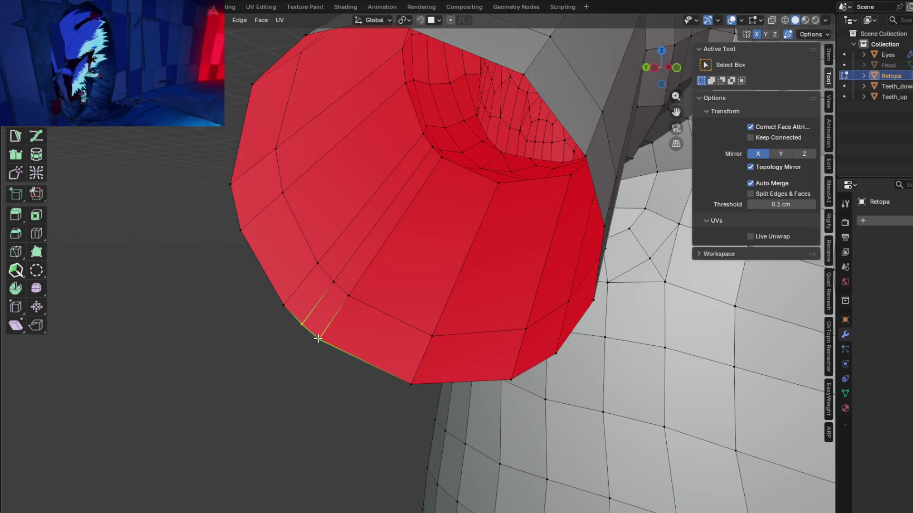
{"action": "key", "text": "m"}
{"action": "left_click", "coordinate": [301, 290]}
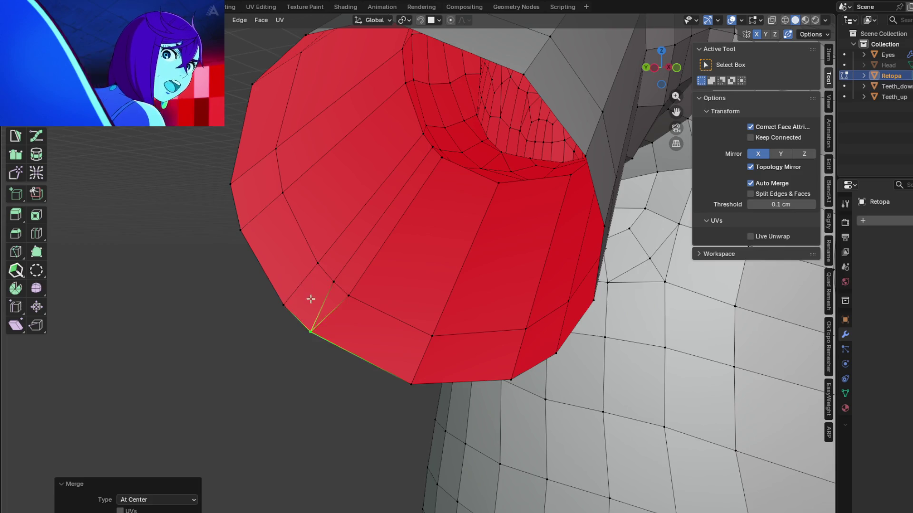
Grid Fill the arm cap rim into quads, lowering the span and raising the offset to 4
{"action": "left_click", "coordinate": [323, 337], "text": "alt"}
{"action": "key", "text": "ctrl+f"}
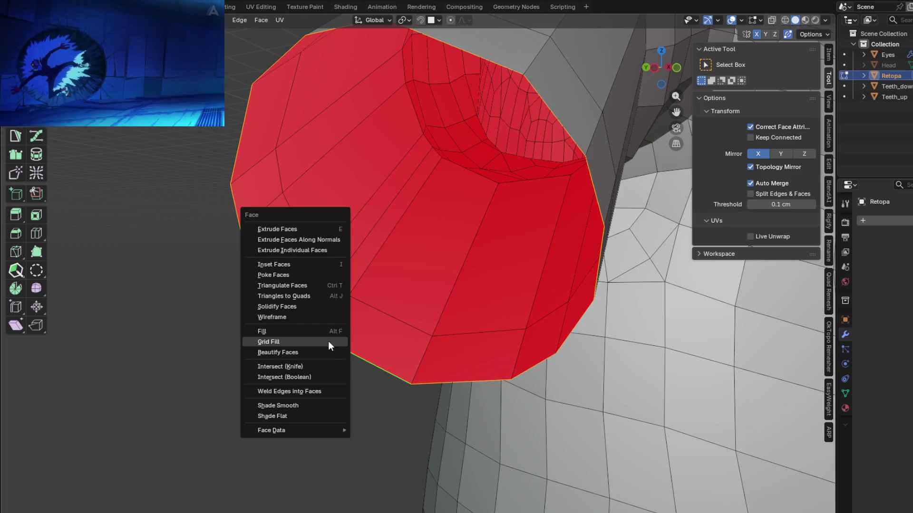
{"action": "left_click", "coordinate": [271, 342]}
{"action": "scroll", "coordinate": [328, 342], "scroll_direction": "down", "scroll_amount": 3}
{"action": "middle_click_drag", "start_coordinate": [328, 341], "coordinate": [399, 318]}
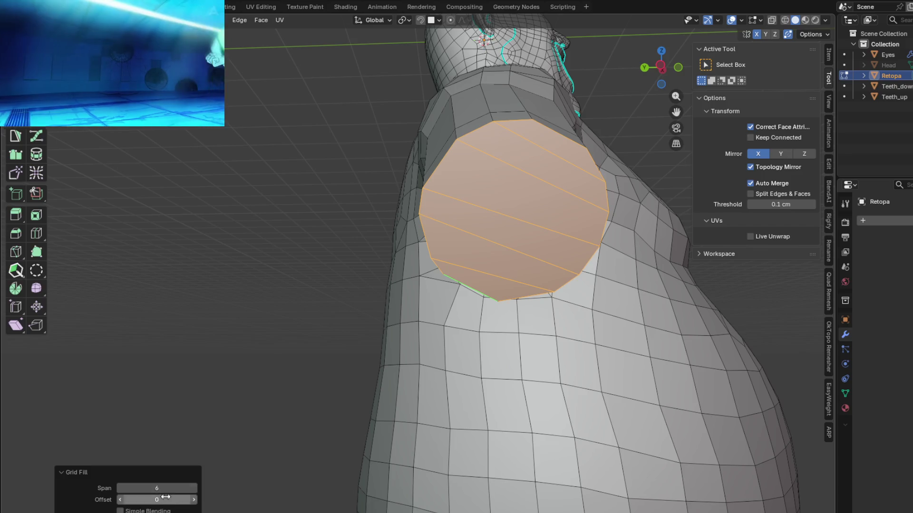
{"action": "left_click", "coordinate": [119, 489]}
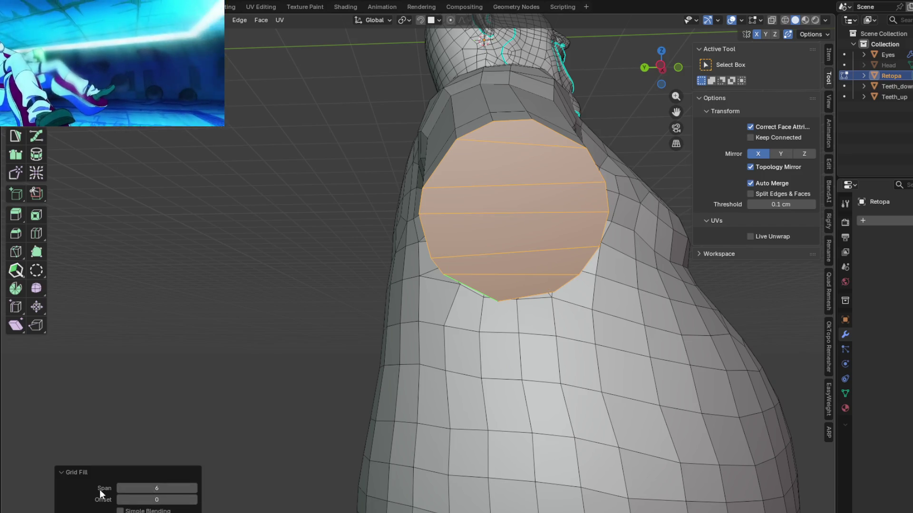
{"action": "left_click", "coordinate": [120, 489]}
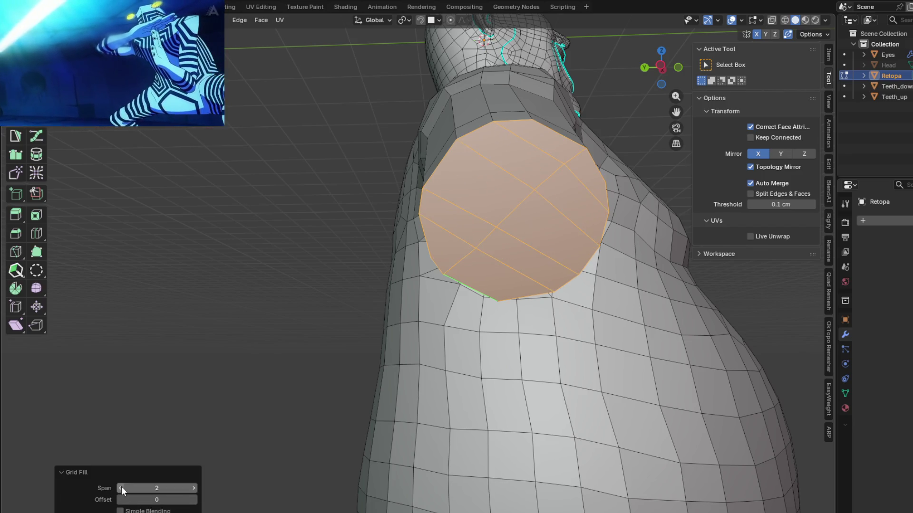
{"action": "left_click", "coordinate": [121, 487]}
{"action": "mouse_move", "coordinate": [328, 326]}
{"action": "middle_mouse_down"}
{"action": "mouse_move", "coordinate": [371, 299]}
{"action": "mouse_move", "coordinate": [288, 387]}
{"action": "middle_mouse_up"}
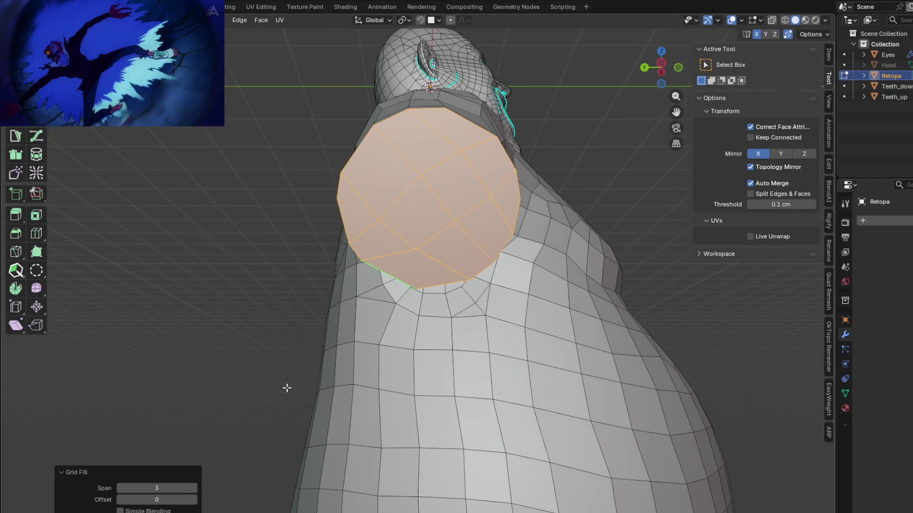
{"action": "left_click", "coordinate": [195, 499]}
{"action": "left_click", "coordinate": [194, 499]}
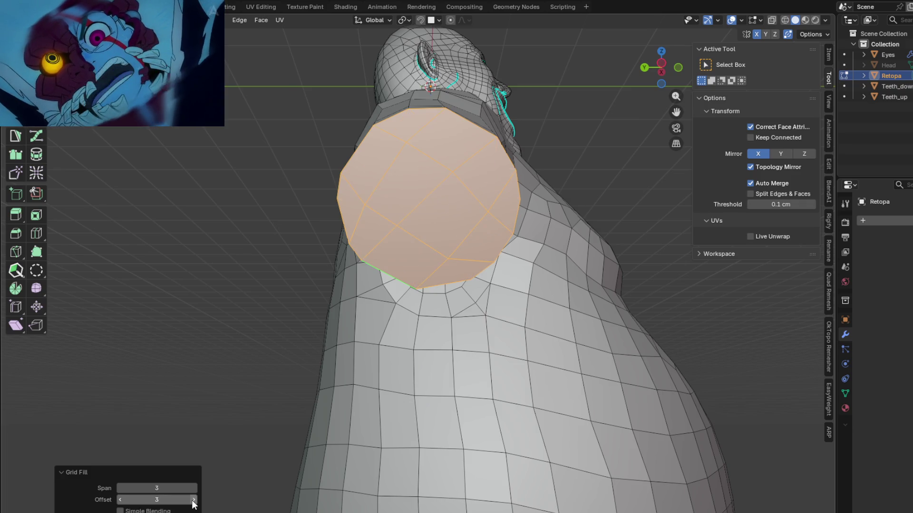
{"action": "left_click", "coordinate": [194, 499]}
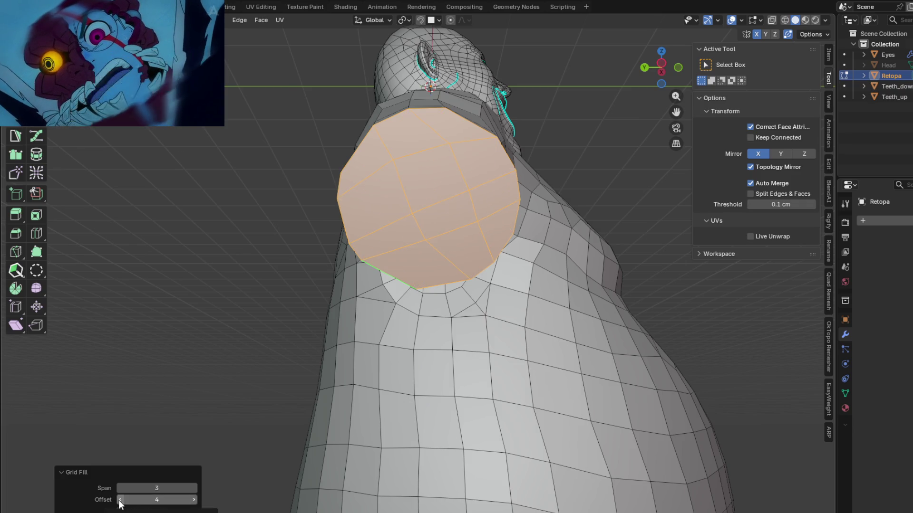
{"action": "mouse_move", "coordinate": [316, 322]}
{"action": "middle_mouse_down"}
{"action": "mouse_move", "coordinate": [479, 244]}
{"action": "mouse_move", "coordinate": [402, 274]}
{"action": "middle_mouse_up"}
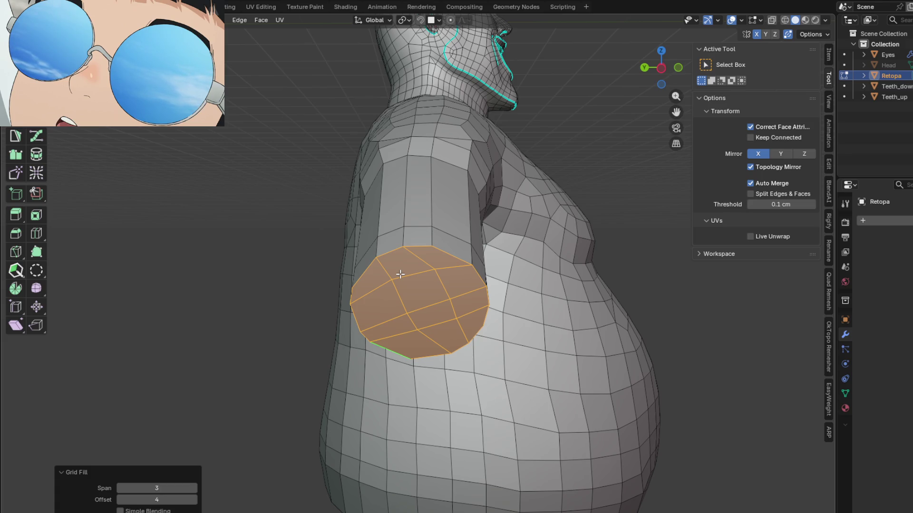
{"action": "mouse_move", "coordinate": [400, 274]}
{"action": "middle_mouse_down"}
{"action": "mouse_move", "coordinate": [386, 271]}
{"action": "mouse_move", "coordinate": [476, 283]}
{"action": "mouse_move", "coordinate": [428, 235]}
{"action": "middle_mouse_up"}
{"action": "scroll", "coordinate": [477, 284], "scroll_direction": "up", "scroll_amount": 3}
{"action": "scroll", "coordinate": [382, 310], "scroll_direction": "up", "scroll_amount": 4}
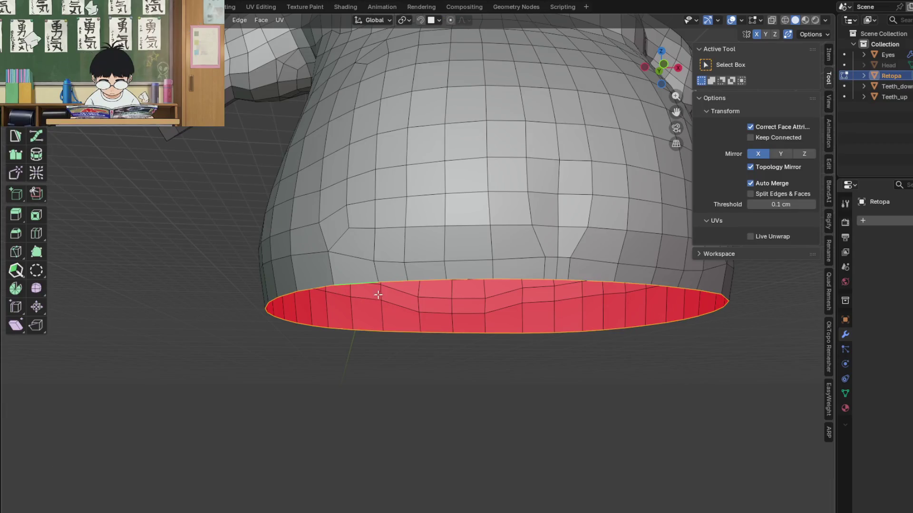
Grid Fill the torso's open bottom rim with quads, then select the whole mesh for merging
{"action": "key", "text": "ctrl+f"}
{"action": "left_click", "coordinate": [405, 318]}
{"action": "mouse_move", "coordinate": [405, 318]}
{"action": "middle_mouse_down"}
{"action": "mouse_move", "coordinate": [414, 271]}
{"action": "mouse_move", "coordinate": [438, 314]}
{"action": "mouse_move", "coordinate": [450, 299]}
{"action": "mouse_move", "coordinate": [456, 328]}
{"action": "mouse_move", "coordinate": [400, 357]}
{"action": "middle_mouse_up"}
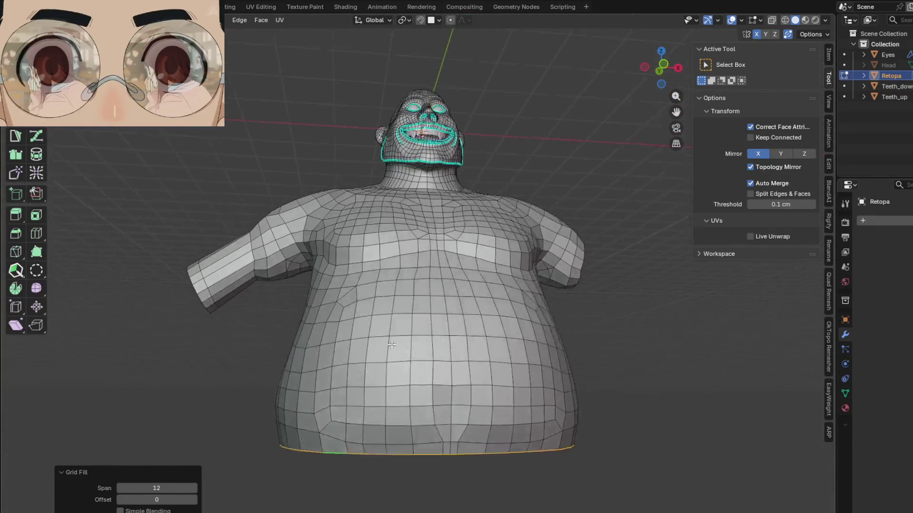
{"action": "key", "text": "a"}
{"action": "key", "text": "m"}
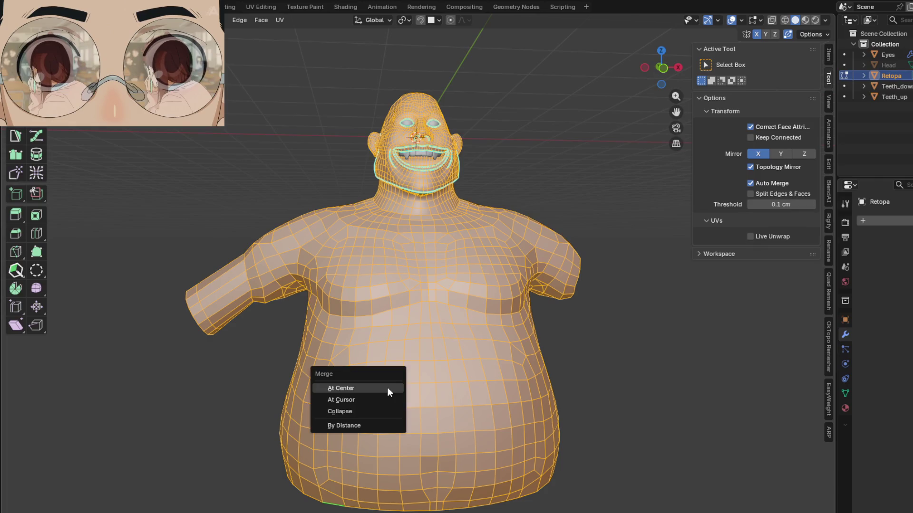
Merge vertices by distance and Symmetrize the mesh across its center
{"action": "left_click", "coordinate": [353, 415]}
{"action": "mouse_move", "coordinate": [386, 387]}
{"action": "middle_mouse_down"}
{"action": "mouse_move", "coordinate": [399, 366]}
{"action": "mouse_move", "coordinate": [389, 360]}
{"action": "middle_mouse_up"}
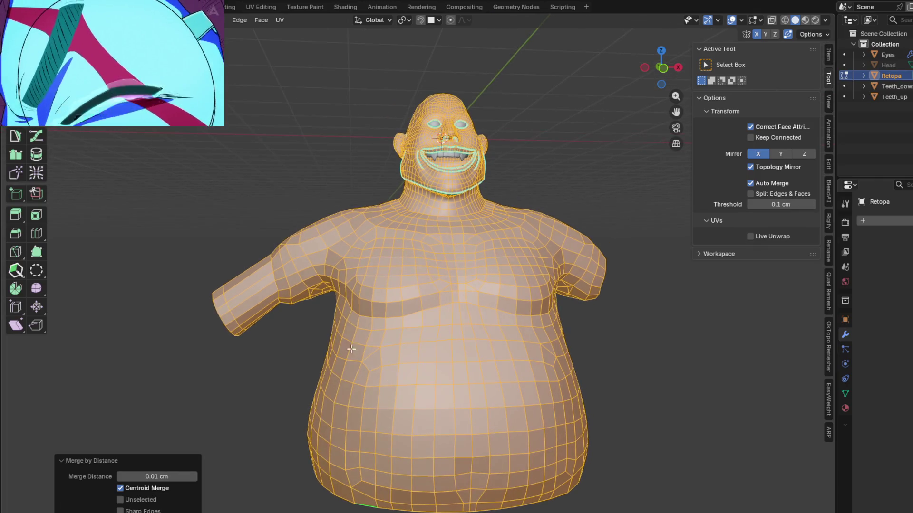
{"action": "right_click", "coordinate": [199, 206]}
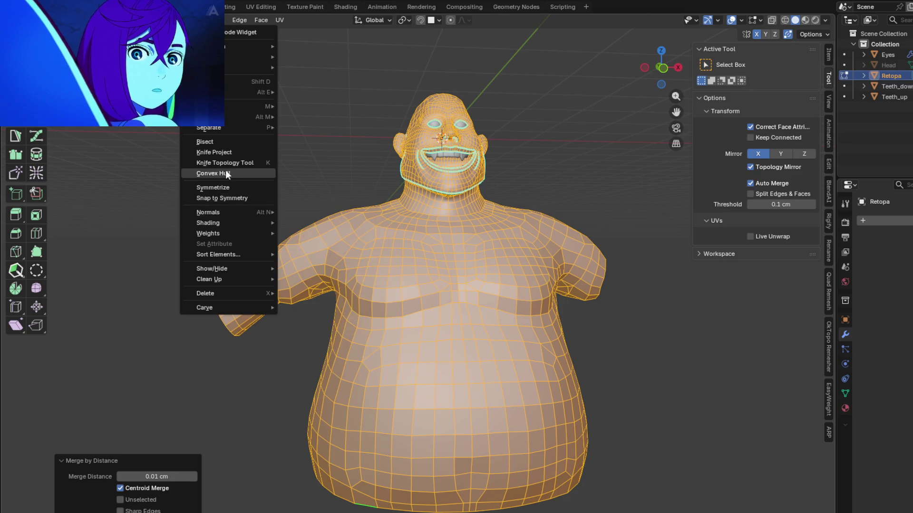
{"action": "left_click", "coordinate": [227, 188]}
Run Merge By Distance again to weld duplicates left by mirroring
{"action": "mouse_move", "coordinate": [424, 338]}
{"action": "middle_mouse_down"}
{"action": "mouse_move", "coordinate": [352, 280]}
{"action": "mouse_move", "coordinate": [307, 335]}
{"action": "middle_mouse_up"}
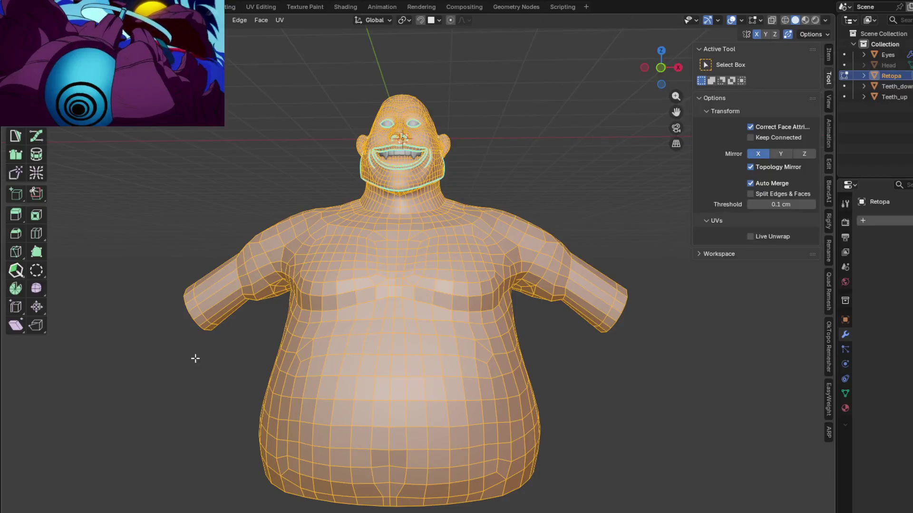
{"action": "key", "text": "m"}
{"action": "left_click", "coordinate": [195, 383]}
{"action": "mouse_move", "coordinate": [307, 335]}
{"action": "middle_mouse_down"}
{"action": "mouse_move", "coordinate": [283, 293]}
{"action": "mouse_move", "coordinate": [290, 405]}
{"action": "mouse_move", "coordinate": [238, 365]}
{"action": "middle_mouse_up"}
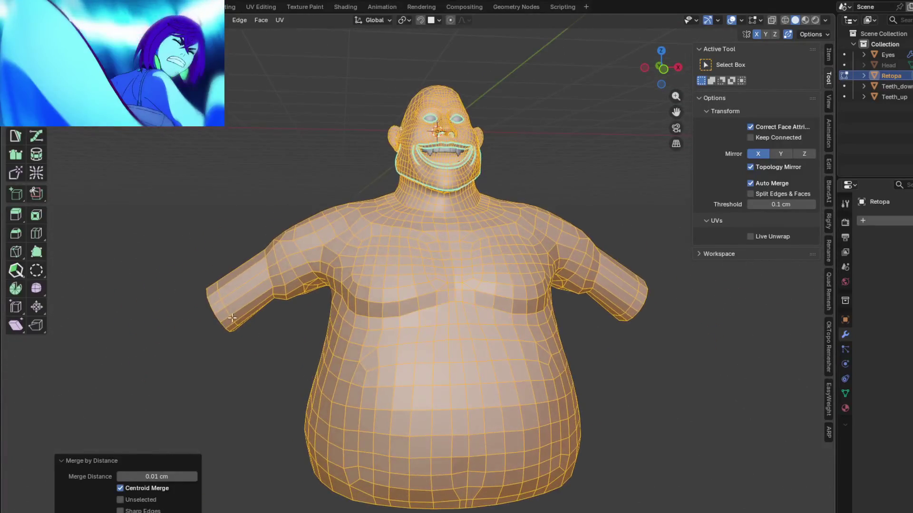
Deselect everything and run Select All by Trait > Loose Geometry on the mesh
{"action": "key", "text": "alt+a"}
{"action": "left_click", "coordinate": [160, 29]}
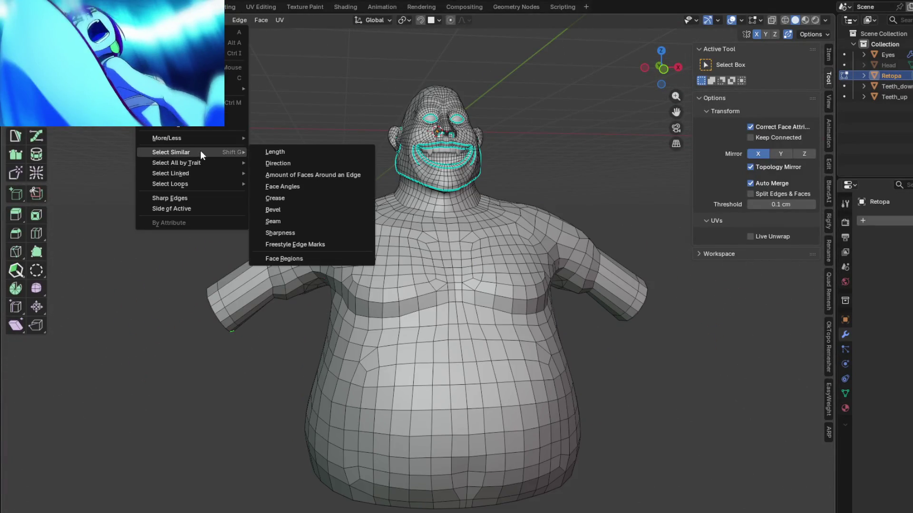
{"action": "mouse_move", "coordinate": [176, 163]}
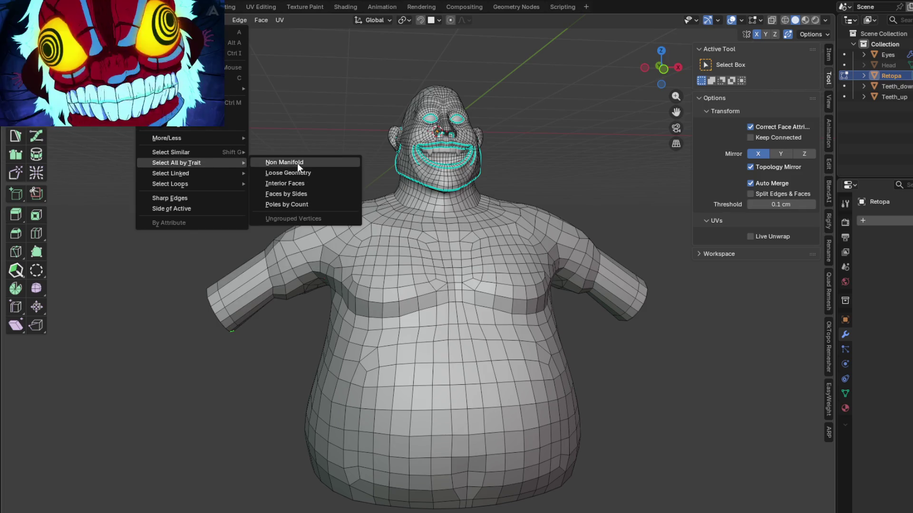
{"action": "left_click", "coordinate": [288, 172]}
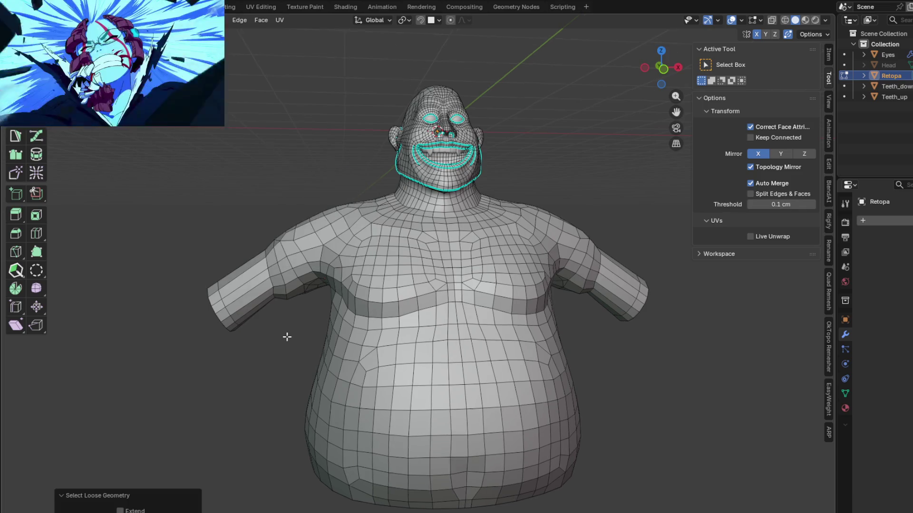
{"action": "scroll", "coordinate": [286, 327], "scroll_direction": "down", "scroll_amount": 3}
{"action": "mouse_move", "coordinate": [244, 310]}
{"action": "middle_mouse_down"}
{"action": "mouse_move", "coordinate": [395, 314]}
{"action": "mouse_move", "coordinate": [249, 307]}
{"action": "middle_mouse_up"}
Switch to vertex mode and run the Loose Geometry selection again
{"action": "key", "text": "1"}
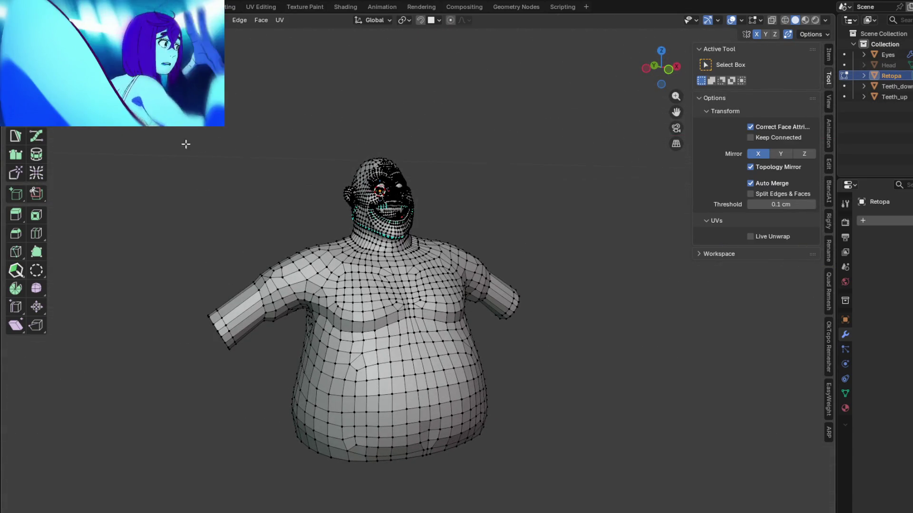
{"action": "left_click", "coordinate": [207, 19]}
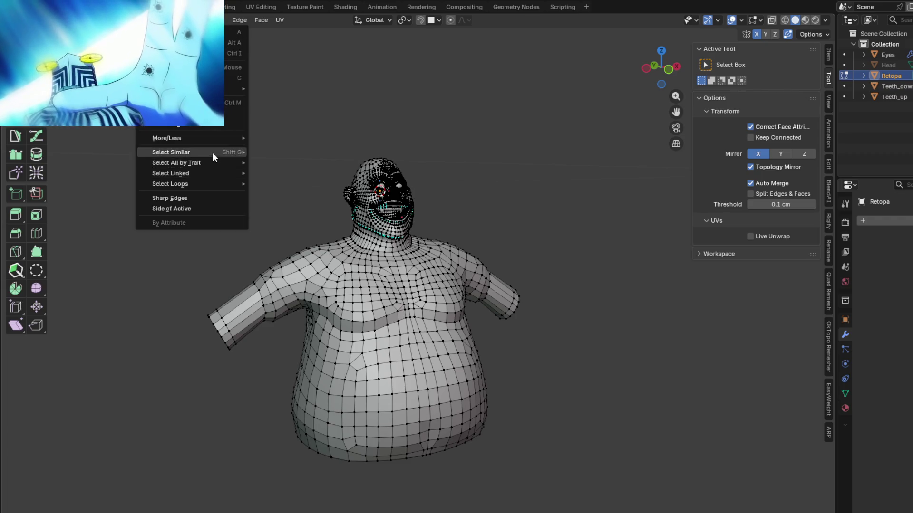
{"action": "mouse_move", "coordinate": [176, 163]}
{"action": "left_click", "coordinate": [297, 173]}
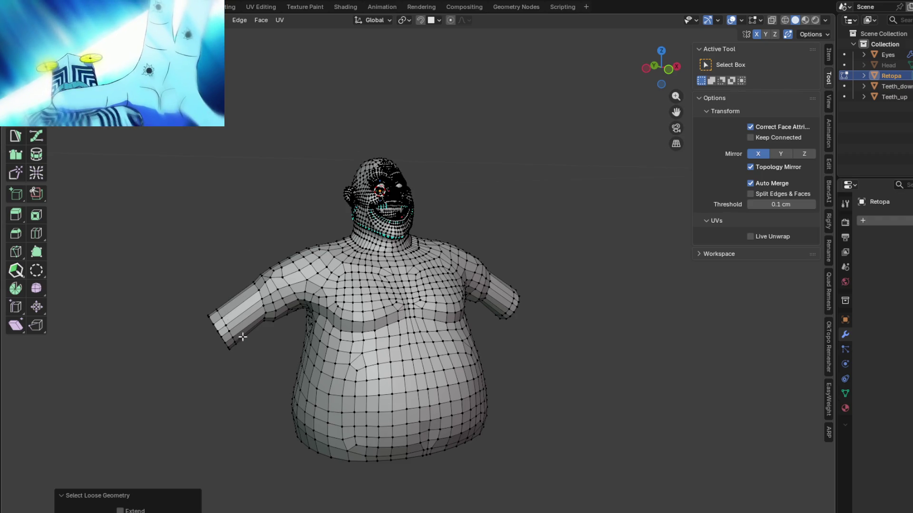
{"action": "mouse_move", "coordinate": [414, 310]}
{"action": "middle_mouse_down"}
{"action": "mouse_move", "coordinate": [331, 234]}
{"action": "mouse_move", "coordinate": [328, 164]}
{"action": "mouse_move", "coordinate": [319, 200]}
{"action": "middle_mouse_up"}
{"action": "scroll", "coordinate": [328, 267], "scroll_direction": "up", "scroll_amount": 4}
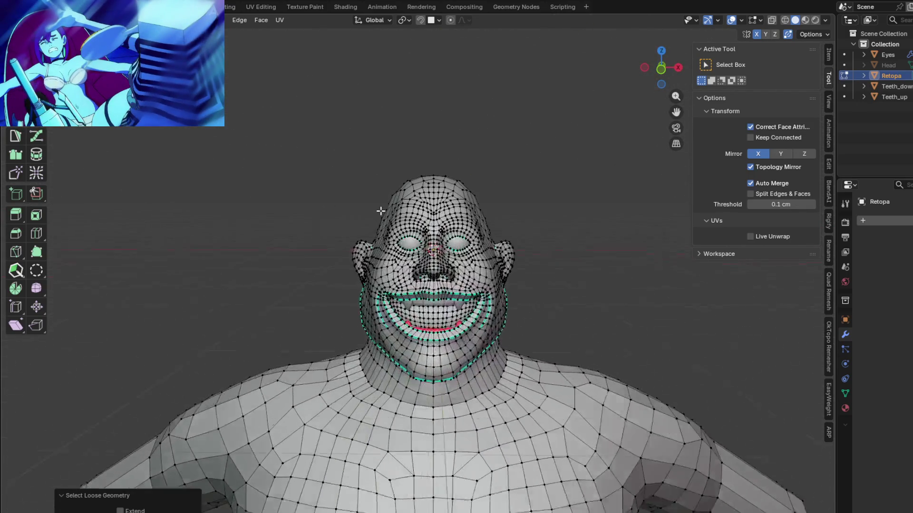
{"action": "scroll", "coordinate": [370, 214], "scroll_direction": "up", "scroll_amount": 3}
Inspect the torso from several angles and leave Edit Mode for Object Mode
{"action": "mouse_move", "coordinate": [419, 171]}
{"action": "middle_mouse_down"}
{"action": "mouse_move", "coordinate": [400, 107]}
{"action": "mouse_move", "coordinate": [371, 215]}
{"action": "middle_mouse_up"}
{"action": "scroll", "coordinate": [352, 337], "scroll_direction": "down", "scroll_amount": 2}
{"action": "middle_click_drag", "start_coordinate": [351, 337], "coordinate": [357, 143], "text": "shift"}
{"action": "scroll", "coordinate": [357, 214], "scroll_direction": "up", "scroll_amount": 3}
{"action": "mouse_move", "coordinate": [357, 214]}
{"action": "middle_mouse_down"}
{"action": "mouse_move", "coordinate": [473, 268]}
{"action": "mouse_move", "coordinate": [357, 143]}
{"action": "mouse_move", "coordinate": [317, 221]}
{"action": "mouse_move", "coordinate": [376, 206]}
{"action": "mouse_move", "coordinate": [386, 107]}
{"action": "middle_mouse_up"}
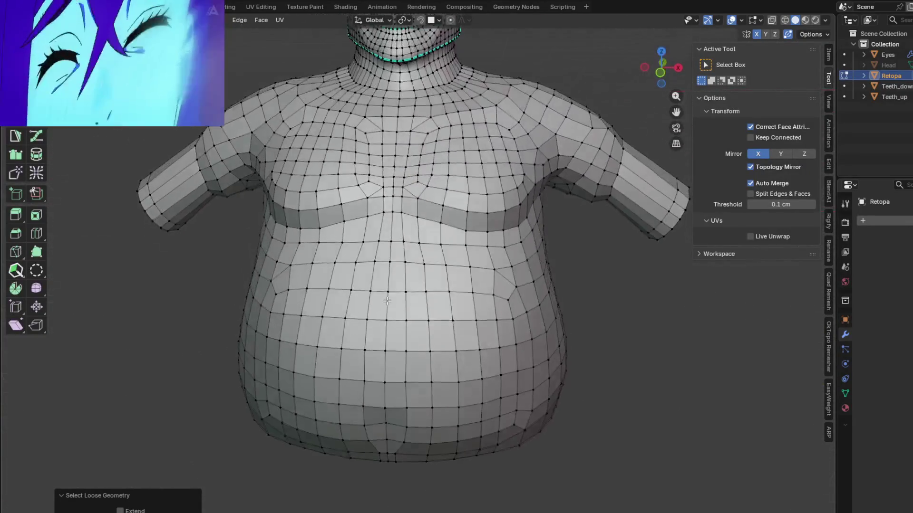
{"action": "scroll", "coordinate": [391, 253], "scroll_direction": "down", "scroll_amount": 2}
{"action": "mouse_move", "coordinate": [386, 214]}
{"action": "middle_mouse_down", "text": "shift"}
{"action": "mouse_move", "coordinate": [391, 253]}
{"action": "mouse_move", "coordinate": [433, 327]}
{"action": "mouse_move", "coordinate": [400, 285]}
{"action": "middle_mouse_up", "text": "shift"}
{"action": "scroll", "coordinate": [391, 253], "scroll_direction": "down", "scroll_amount": 2}
{"action": "scroll", "coordinate": [391, 254], "scroll_direction": "up", "scroll_amount": 6}
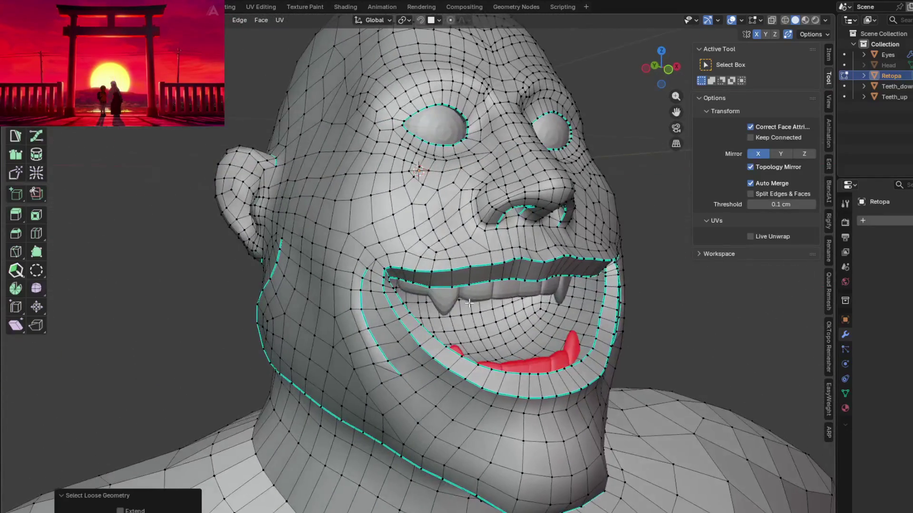
{"action": "scroll", "coordinate": [429, 249], "scroll_direction": "down", "scroll_amount": 2}
{"action": "key", "text": "Tab"}
Apply Shade Smooth to the retopology mesh and look over the result
{"action": "middle_click_drag", "start_coordinate": [449, 232], "coordinate": [413, 258]}
{"action": "scroll", "coordinate": [390, 290], "scroll_direction": "down", "scroll_amount": 2}
{"action": "right_click", "coordinate": [341, 301]}
{"action": "left_click", "coordinate": [341, 301]}
{"action": "mouse_move", "coordinate": [346, 304]}
{"action": "middle_mouse_down"}
{"action": "mouse_move", "coordinate": [435, 297]}
{"action": "mouse_move", "coordinate": [401, 321]}
{"action": "mouse_move", "coordinate": [360, 327]}
{"action": "middle_mouse_up"}
{"action": "scroll", "coordinate": [377, 151], "scroll_direction": "up", "scroll_amount": 4}
{"action": "scroll", "coordinate": [377, 151], "scroll_direction": "down", "scroll_amount": 3}
{"action": "mouse_move", "coordinate": [421, 228]}
{"action": "middle_mouse_down"}
{"action": "mouse_move", "coordinate": [424, 215]}
{"action": "mouse_move", "coordinate": [450, 360]}
{"action": "mouse_move", "coordinate": [496, 322]}
{"action": "mouse_move", "coordinate": [432, 351]}
{"action": "mouse_move", "coordinate": [423, 399]}
{"action": "mouse_move", "coordinate": [424, 364]}
{"action": "mouse_move", "coordinate": [544, 342]}
{"action": "mouse_move", "coordinate": [542, 269]}
{"action": "mouse_move", "coordinate": [537, 301]}
{"action": "mouse_move", "coordinate": [463, 346]}
{"action": "mouse_move", "coordinate": [425, 334]}
{"action": "middle_mouse_up"}
{"action": "scroll", "coordinate": [394, 403], "scroll_direction": "up", "scroll_amount": 1}
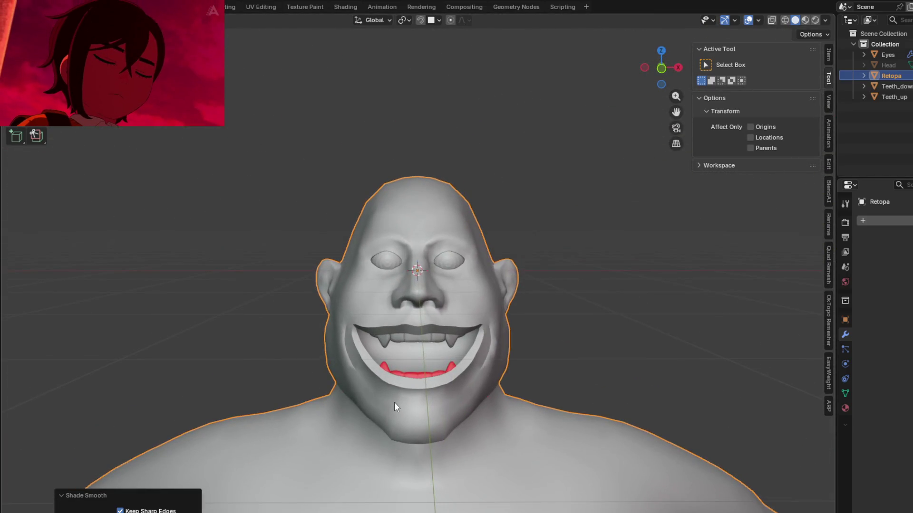
{"action": "scroll", "coordinate": [398, 365], "scroll_direction": "up", "scroll_amount": 2}
{"action": "scroll", "coordinate": [400, 342], "scroll_direction": "up", "scroll_amount": 2}
{"action": "scroll", "coordinate": [401, 342], "scroll_direction": "up", "scroll_amount": 2}
{"action": "scroll", "coordinate": [394, 333], "scroll_direction": "up", "scroll_amount": 1}
{"action": "mouse_move", "coordinate": [394, 333]}
{"action": "middle_mouse_down"}
{"action": "mouse_move", "coordinate": [426, 352]}
{"action": "mouse_move", "coordinate": [478, 355]}
{"action": "mouse_move", "coordinate": [487, 329]}
{"action": "mouse_move", "coordinate": [384, 344]}
{"action": "mouse_move", "coordinate": [413, 316]}
{"action": "mouse_move", "coordinate": [455, 328]}
{"action": "mouse_move", "coordinate": [502, 322]}
{"action": "mouse_move", "coordinate": [402, 307]}
{"action": "mouse_move", "coordinate": [439, 313]}
{"action": "mouse_move", "coordinate": [472, 299]}
{"action": "middle_mouse_up"}
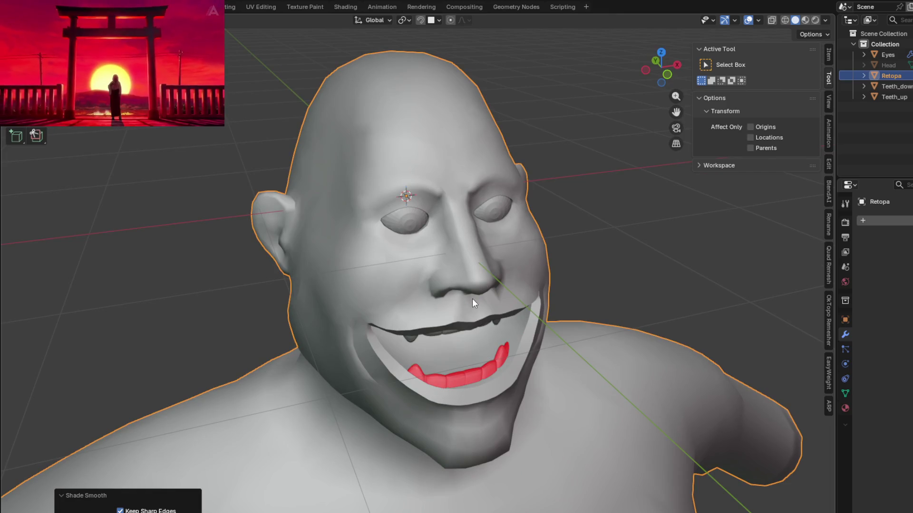
{"action": "middle_click_drag", "start_coordinate": [472, 298], "coordinate": [495, 324]}
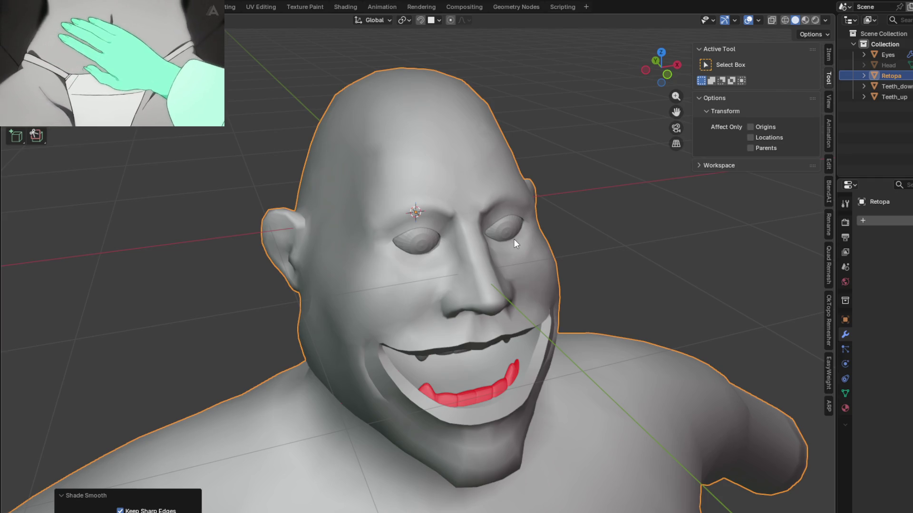
{"action": "mouse_move", "coordinate": [572, 338]}
{"action": "middle_mouse_down"}
{"action": "mouse_move", "coordinate": [501, 278]}
{"action": "mouse_move", "coordinate": [488, 292]}
{"action": "mouse_move", "coordinate": [488, 251]}
{"action": "middle_mouse_up"}
{"action": "scroll", "coordinate": [488, 250], "scroll_direction": "up", "scroll_amount": 3}
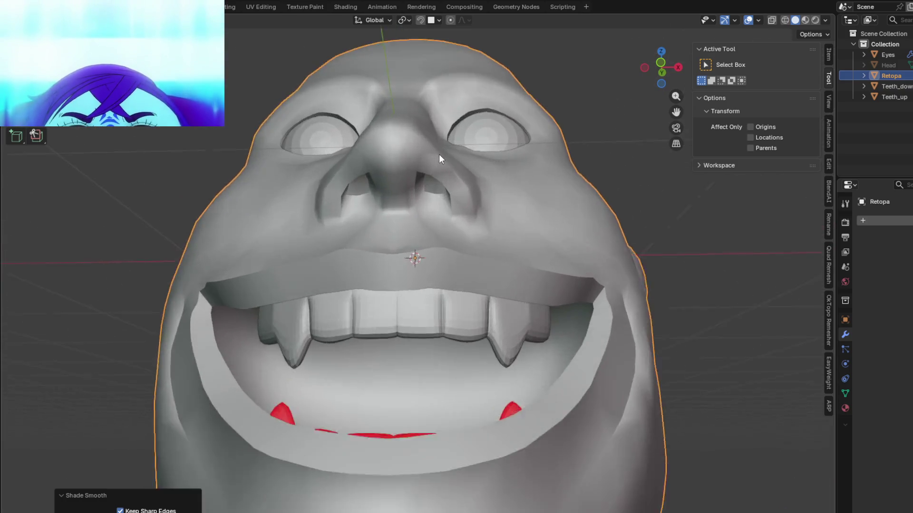
{"action": "scroll", "coordinate": [439, 155], "scroll_direction": "up", "scroll_amount": 2}
{"action": "mouse_move", "coordinate": [440, 149]}
{"action": "middle_mouse_down"}
{"action": "mouse_move", "coordinate": [445, 135]}
{"action": "mouse_move", "coordinate": [433, 184]}
{"action": "mouse_move", "coordinate": [460, 194]}
{"action": "middle_mouse_up"}
{"action": "scroll", "coordinate": [447, 132], "scroll_direction": "down", "scroll_amount": 1}
{"action": "scroll", "coordinate": [445, 136], "scroll_direction": "up", "scroll_amount": 2}
{"action": "key", "text": "Tab"}
{"action": "key", "text": "Tab"}
{"action": "scroll", "coordinate": [459, 225], "scroll_direction": "down", "scroll_amount": 4}
{"action": "mouse_move", "coordinate": [456, 266]}
{"action": "middle_mouse_down"}
{"action": "mouse_move", "coordinate": [461, 323]}
{"action": "mouse_move", "coordinate": [449, 301]}
{"action": "mouse_move", "coordinate": [386, 308]}
{"action": "mouse_move", "coordinate": [405, 268]}
{"action": "mouse_move", "coordinate": [450, 266]}
{"action": "mouse_move", "coordinate": [472, 293]}
{"action": "mouse_move", "coordinate": [508, 292]}
{"action": "mouse_move", "coordinate": [454, 262]}
{"action": "mouse_move", "coordinate": [408, 280]}
{"action": "mouse_move", "coordinate": [466, 314]}
{"action": "mouse_move", "coordinate": [433, 296]}
{"action": "mouse_move", "coordinate": [430, 315]}
{"action": "middle_mouse_up"}
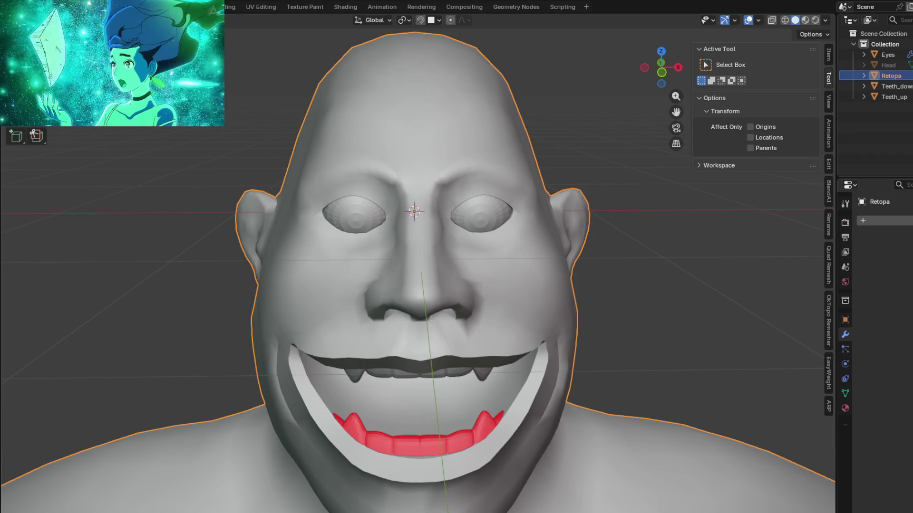
{"action": "mouse_move", "coordinate": [414, 285]}
{"action": "middle_mouse_down"}
{"action": "mouse_move", "coordinate": [388, 265]}
{"action": "mouse_move", "coordinate": [375, 284]}
{"action": "middle_mouse_up"}
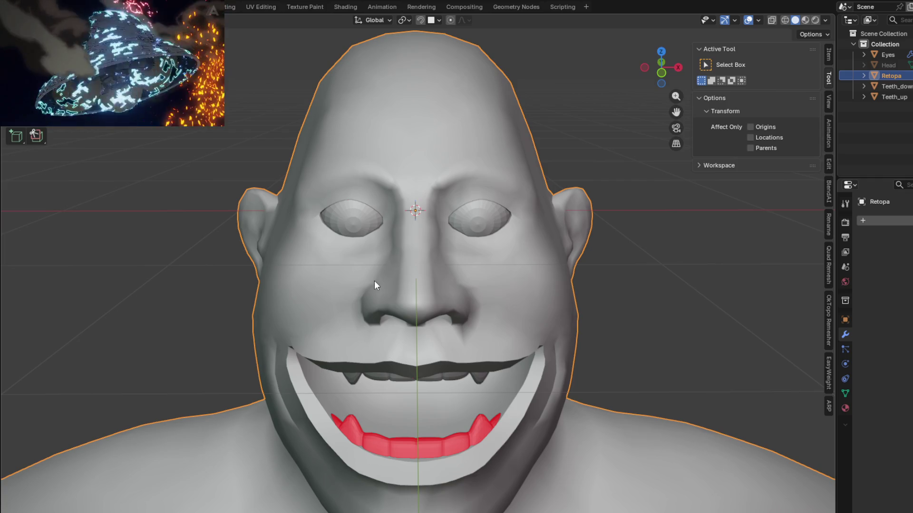
Orbit around the smooth-shaded head's profile, then re-enter Edit Mode on the mesh
{"action": "mouse_move", "coordinate": [355, 262]}
{"action": "middle_mouse_down"}
{"action": "mouse_move", "coordinate": [473, 266]}
{"action": "mouse_move", "coordinate": [468, 249]}
{"action": "mouse_move", "coordinate": [549, 238]}
{"action": "mouse_move", "coordinate": [370, 267]}
{"action": "mouse_move", "coordinate": [369, 256]}
{"action": "middle_mouse_up"}
{"action": "scroll", "coordinate": [369, 257], "scroll_direction": "down", "scroll_amount": 1}
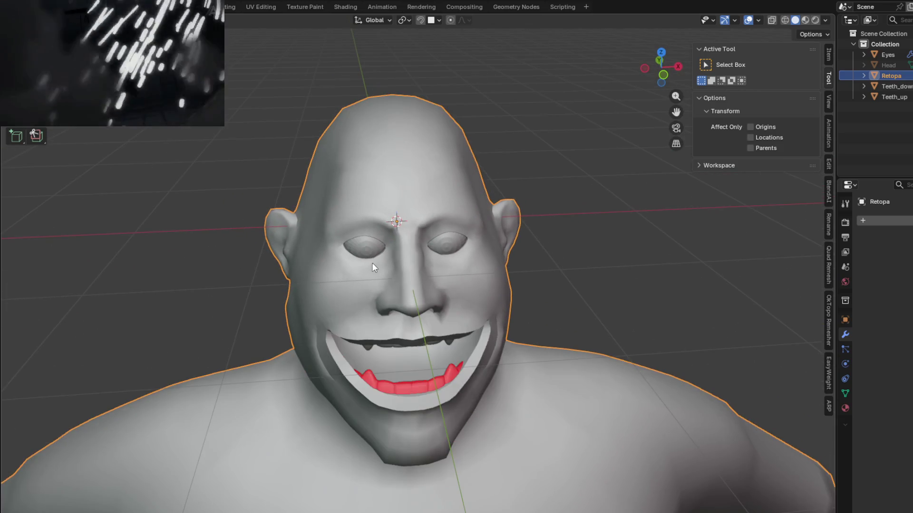
{"action": "mouse_move", "coordinate": [382, 294]}
{"action": "middle_mouse_down"}
{"action": "mouse_move", "coordinate": [382, 285]}
{"action": "mouse_move", "coordinate": [377, 310]}
{"action": "middle_mouse_up"}
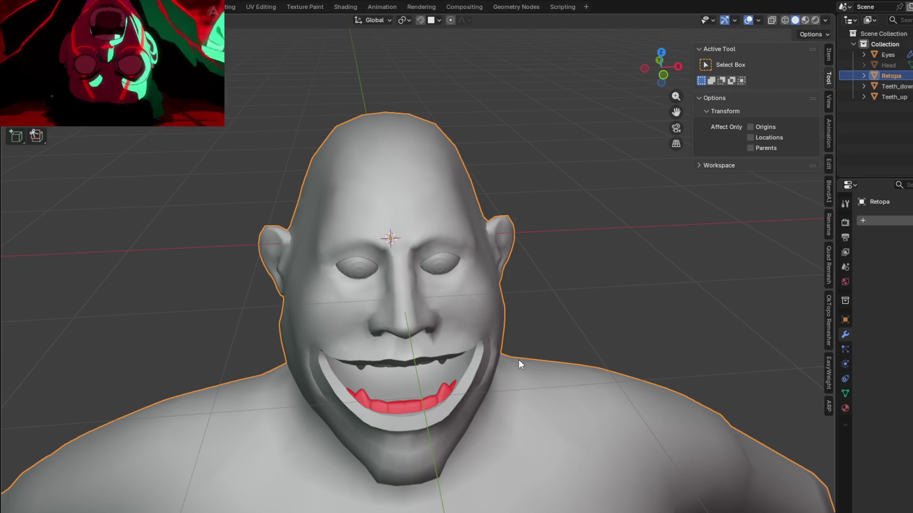
{"action": "middle_click_drag", "start_coordinate": [519, 359], "coordinate": [608, 335]}
{"action": "scroll", "coordinate": [593, 321], "scroll_direction": "up", "scroll_amount": 3}
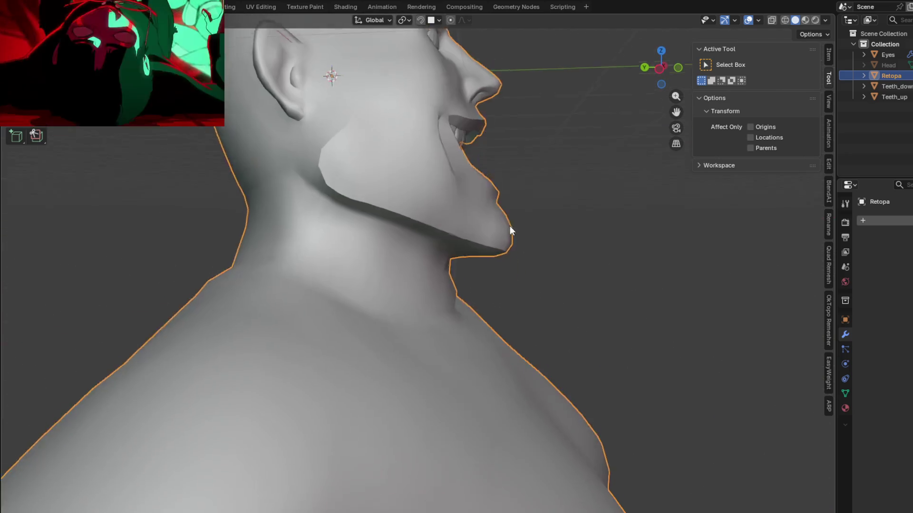
{"action": "scroll", "coordinate": [510, 267], "scroll_direction": "down", "scroll_amount": 4}
{"action": "mouse_move", "coordinate": [511, 268]}
{"action": "middle_mouse_down"}
{"action": "mouse_move", "coordinate": [425, 295]}
{"action": "mouse_move", "coordinate": [392, 375]}
{"action": "middle_mouse_up"}
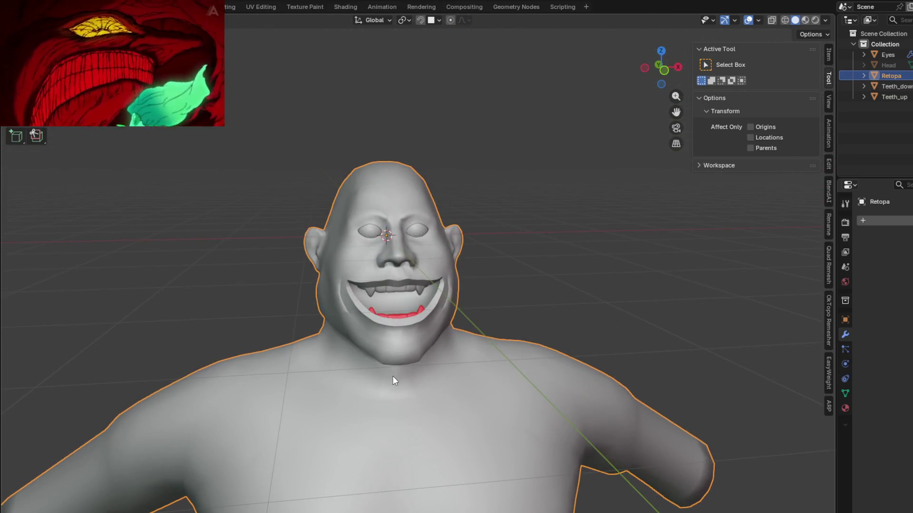
{"action": "scroll", "coordinate": [403, 394], "scroll_direction": "up", "scroll_amount": 3}
{"action": "key", "text": "Tab"}
{"action": "mouse_move", "coordinate": [435, 269]}
{"action": "middle_mouse_down"}
{"action": "mouse_move", "coordinate": [476, 299]}
{"action": "mouse_move", "coordinate": [428, 357]}
{"action": "middle_mouse_up"}
{"action": "scroll", "coordinate": [416, 423], "scroll_direction": "up", "scroll_amount": 2}
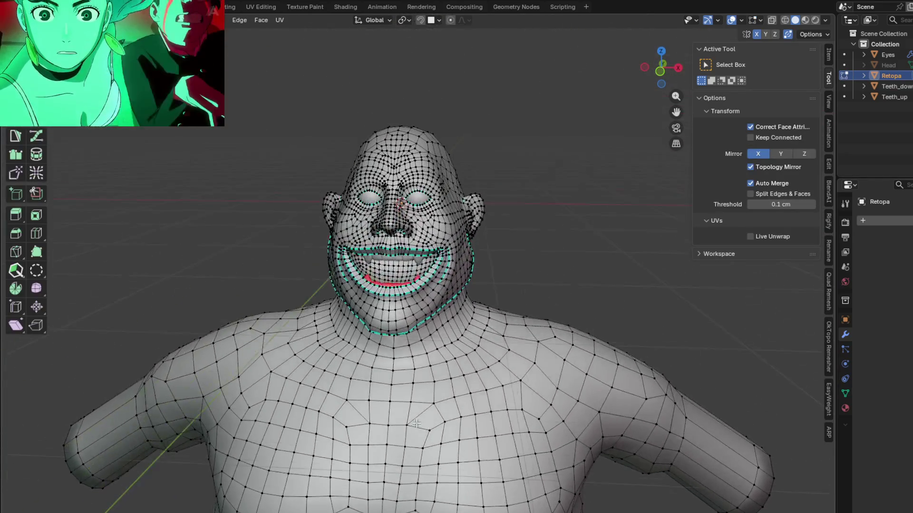
Add a loop cut of 4 edge loops around the arm stub, then select the whole mesh
{"action": "mouse_move", "coordinate": [416, 423]}
{"action": "middle_mouse_down"}
{"action": "mouse_move", "coordinate": [356, 400]}
{"action": "mouse_move", "coordinate": [427, 391]}
{"action": "mouse_move", "coordinate": [399, 371]}
{"action": "mouse_move", "coordinate": [386, 367]}
{"action": "mouse_move", "coordinate": [413, 379]}
{"action": "mouse_move", "coordinate": [364, 365]}
{"action": "mouse_move", "coordinate": [434, 383]}
{"action": "mouse_move", "coordinate": [356, 400]}
{"action": "middle_mouse_up"}
{"action": "scroll", "coordinate": [434, 383], "scroll_direction": "up", "scroll_amount": 3}
{"action": "key", "text": "ctrl+r"}
{"action": "scroll", "coordinate": [163, 395], "scroll_direction": "up", "scroll_amount": 2}
{"action": "scroll", "coordinate": [162, 395], "scroll_direction": "up", "scroll_amount": 1}
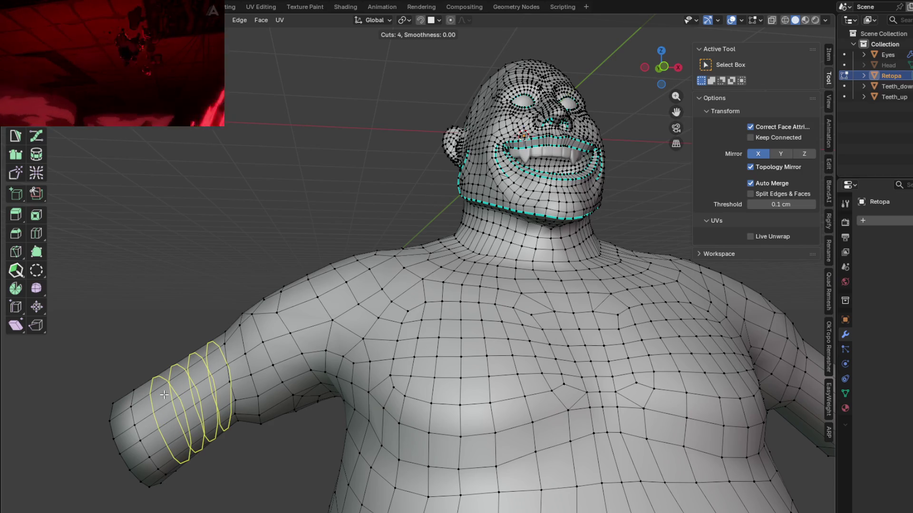
{"action": "left_click_drag", "start_coordinate": [163, 395], "coordinate": [198, 394]}
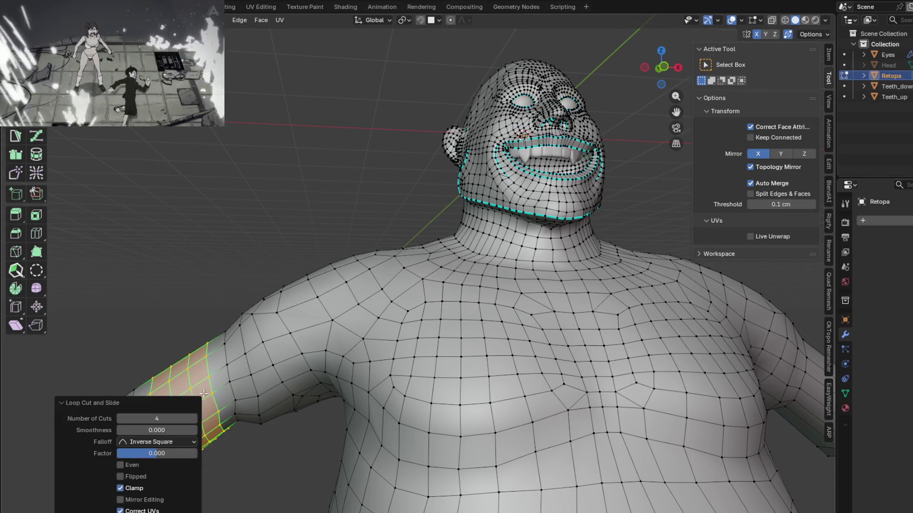
{"action": "middle_click_drag", "start_coordinate": [198, 394], "coordinate": [321, 238]}
{"action": "key", "text": "a"}
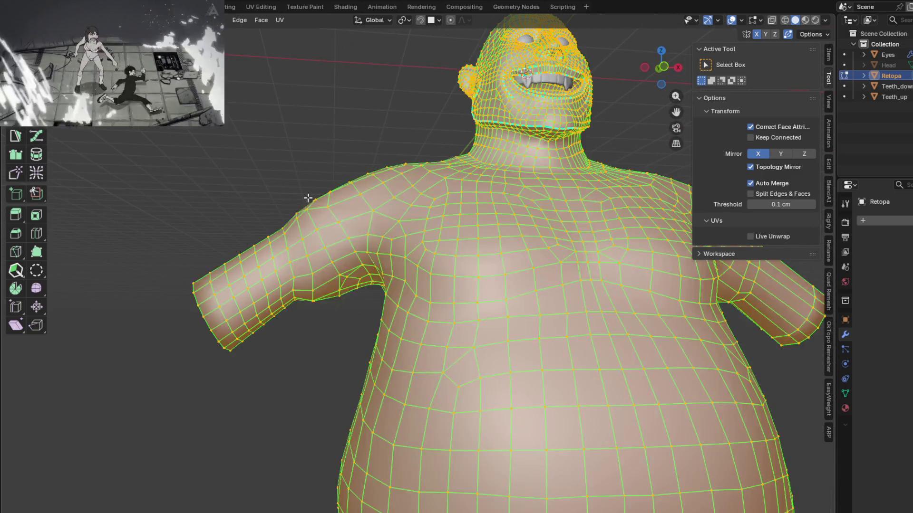
Symmetrize the whole mesh from -X to +X and check it from front and behind
{"action": "right_click", "coordinate": [214, 214]}
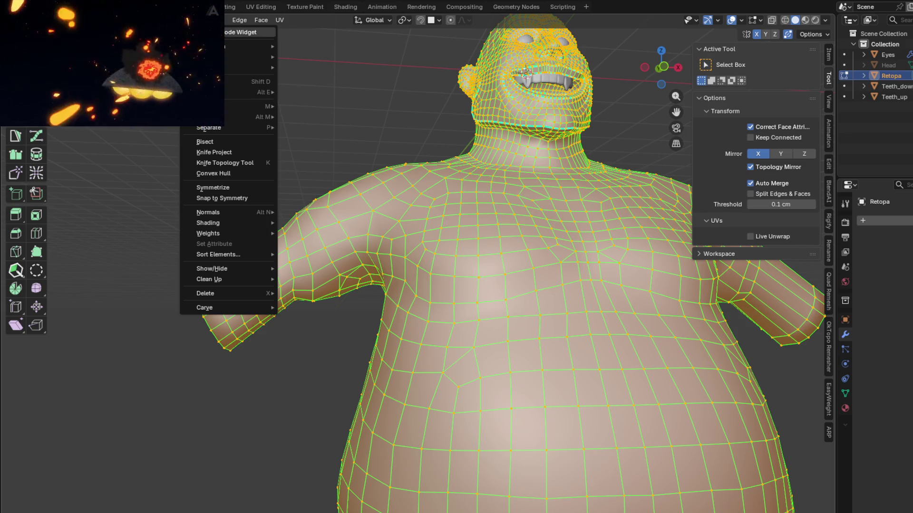
{"action": "left_click", "coordinate": [212, 187]}
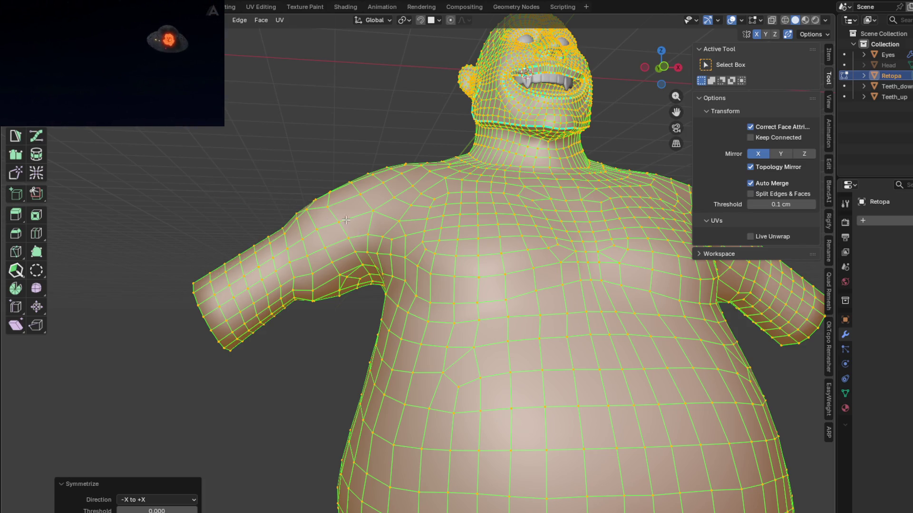
{"action": "middle_click_drag", "start_coordinate": [348, 226], "coordinate": [228, 184]}
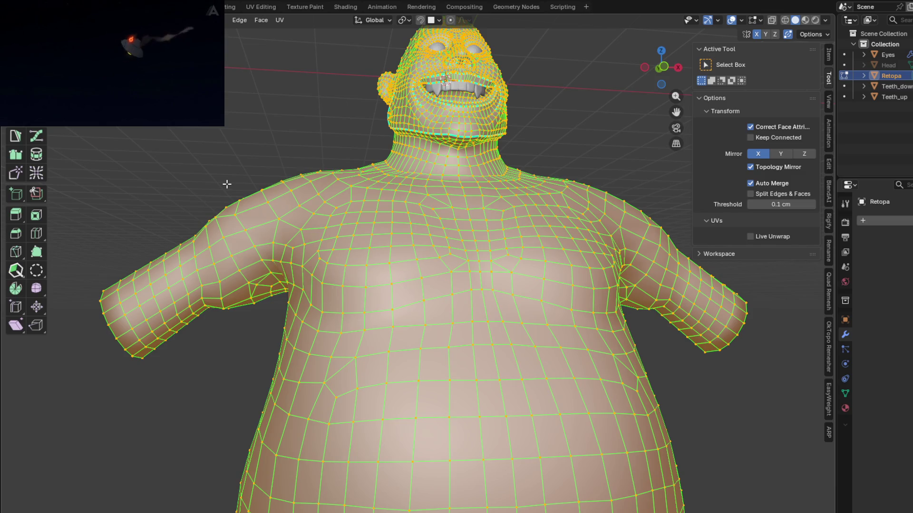
{"action": "mouse_move", "coordinate": [286, 174]}
{"action": "middle_mouse_down"}
{"action": "mouse_move", "coordinate": [399, 172]}
{"action": "mouse_move", "coordinate": [434, 183]}
{"action": "middle_mouse_up"}
Snap to front view, inspect the side, and return to Object Mode
{"action": "key", "text": "KP_1"}
{"action": "mouse_move", "coordinate": [271, 170]}
{"action": "middle_mouse_down"}
{"action": "mouse_move", "coordinate": [274, 267]}
{"action": "mouse_move", "coordinate": [297, 262]}
{"action": "mouse_move", "coordinate": [300, 236]}
{"action": "mouse_move", "coordinate": [296, 247]}
{"action": "mouse_move", "coordinate": [230, 237]}
{"action": "mouse_move", "coordinate": [296, 253]}
{"action": "middle_mouse_up"}
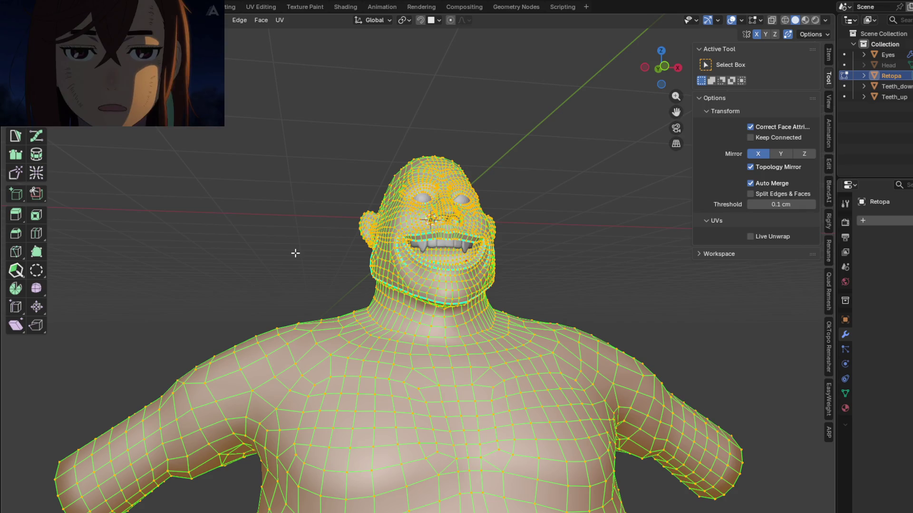
{"action": "mouse_move", "coordinate": [322, 205]}
{"action": "middle_mouse_down"}
{"action": "mouse_move", "coordinate": [508, 326]}
{"action": "mouse_move", "coordinate": [534, 316]}
{"action": "mouse_move", "coordinate": [378, 314]}
{"action": "mouse_move", "coordinate": [541, 365]}
{"action": "mouse_move", "coordinate": [527, 356]}
{"action": "mouse_move", "coordinate": [529, 342]}
{"action": "mouse_move", "coordinate": [501, 334]}
{"action": "mouse_move", "coordinate": [513, 304]}
{"action": "mouse_move", "coordinate": [510, 263]}
{"action": "mouse_move", "coordinate": [560, 276]}
{"action": "mouse_move", "coordinate": [594, 313]}
{"action": "mouse_move", "coordinate": [765, 315]}
{"action": "mouse_move", "coordinate": [451, 348]}
{"action": "mouse_move", "coordinate": [485, 382]}
{"action": "mouse_move", "coordinate": [481, 329]}
{"action": "middle_mouse_up"}
{"action": "key", "text": "Tab"}
{"action": "key", "text": "Tab"}
{"action": "key", "text": "Tab"}
{"action": "scroll", "coordinate": [481, 330], "scroll_direction": "up", "scroll_amount": 3}
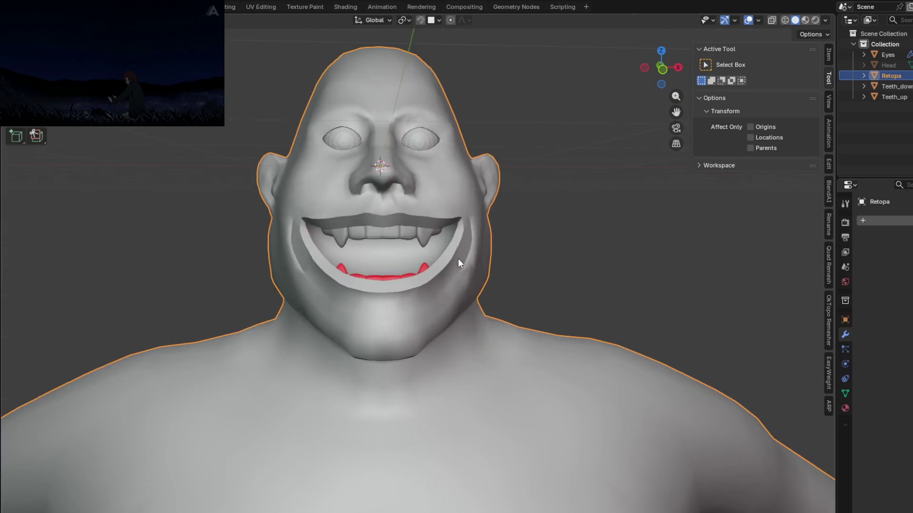
Orbit and zoom to inspect the smooth-shaded face and head from a low angle
{"action": "middle_click_drag", "start_coordinate": [458, 259], "coordinate": [521, 317], "text": "shift"}
{"action": "scroll", "coordinate": [521, 316], "scroll_direction": "up", "scroll_amount": 1}
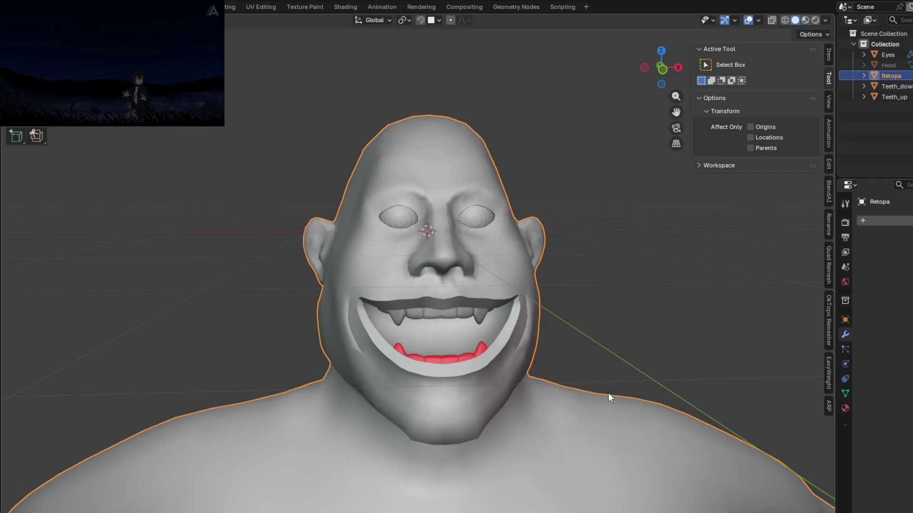
{"action": "mouse_move", "coordinate": [608, 393]}
{"action": "middle_mouse_down"}
{"action": "mouse_move", "coordinate": [575, 247]}
{"action": "mouse_move", "coordinate": [570, 280]}
{"action": "middle_mouse_up"}
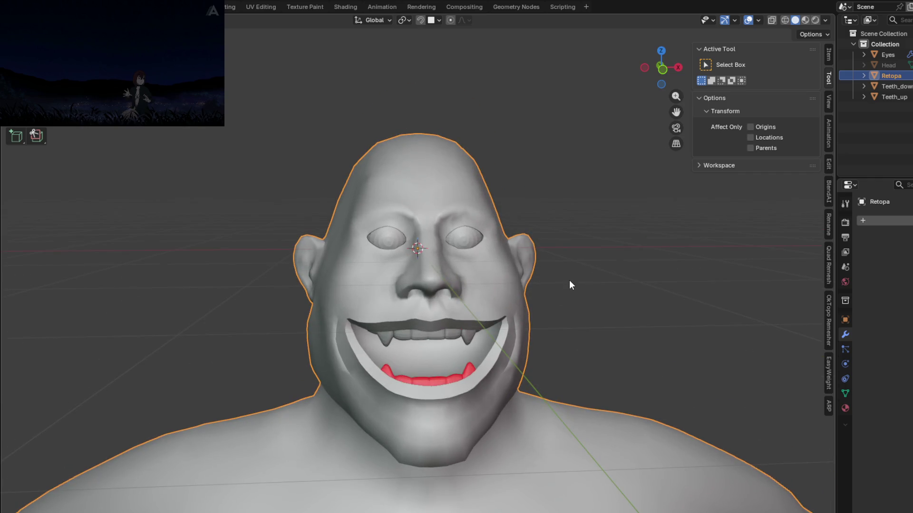
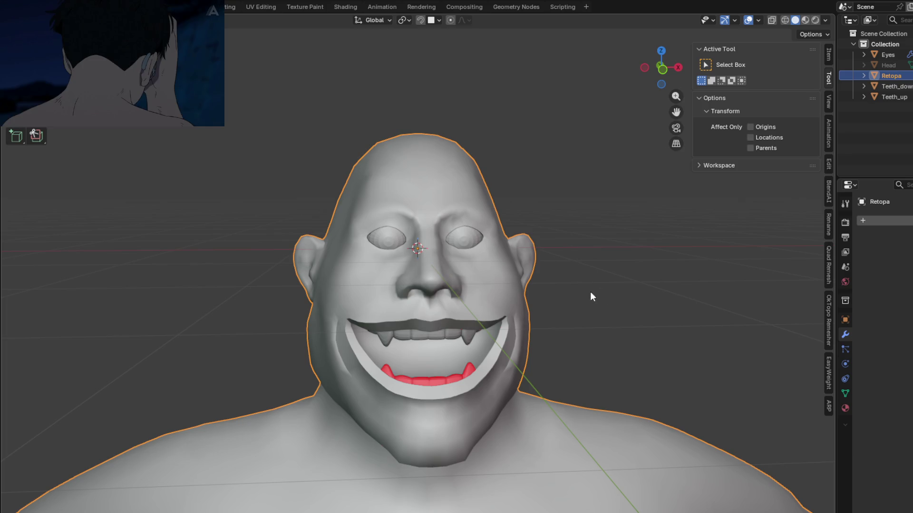
Enter Edit Mode on the Retopa head mesh after orbiting to inspect it
{"action": "mouse_move", "coordinate": [546, 314]}
{"action": "middle_mouse_down"}
{"action": "mouse_move", "coordinate": [644, 305]}
{"action": "mouse_move", "coordinate": [628, 263]}
{"action": "mouse_move", "coordinate": [658, 288]}
{"action": "mouse_move", "coordinate": [605, 300]}
{"action": "mouse_move", "coordinate": [605, 280]}
{"action": "mouse_move", "coordinate": [429, 281]}
{"action": "mouse_move", "coordinate": [451, 289]}
{"action": "mouse_move", "coordinate": [441, 272]}
{"action": "mouse_move", "coordinate": [508, 266]}
{"action": "mouse_move", "coordinate": [598, 275]}
{"action": "mouse_move", "coordinate": [554, 269]}
{"action": "mouse_move", "coordinate": [535, 305]}
{"action": "mouse_move", "coordinate": [521, 253]}
{"action": "mouse_move", "coordinate": [497, 276]}
{"action": "mouse_move", "coordinate": [574, 282]}
{"action": "mouse_move", "coordinate": [502, 255]}
{"action": "middle_mouse_up"}
{"action": "key", "text": "Tab"}
{"action": "key", "text": "Tab"}
{"action": "key", "text": "Tab"}
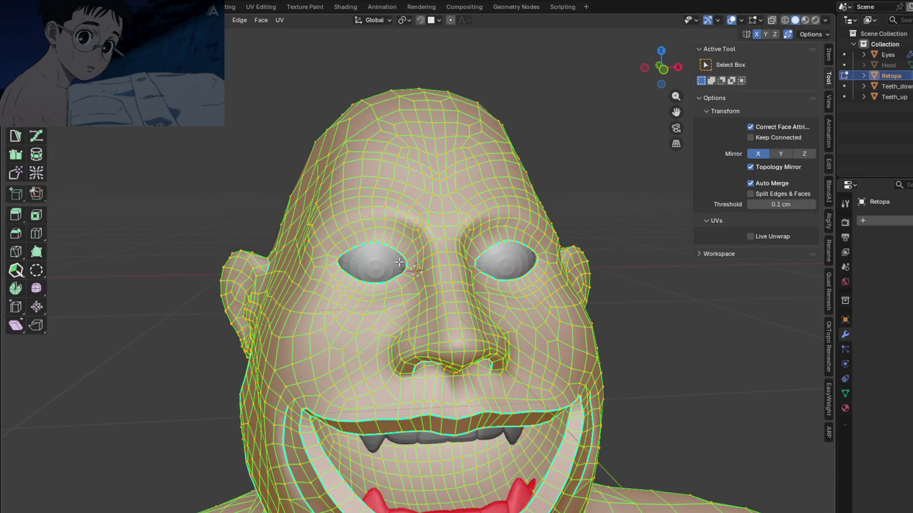
{"action": "scroll", "coordinate": [400, 264], "scroll_direction": "up", "scroll_amount": 3}
Loop-cut three new edge loops ringing the eye socket, after cancelling a first attempt
{"action": "mouse_move", "coordinate": [401, 264]}
{"action": "middle_mouse_down"}
{"action": "mouse_move", "coordinate": [494, 247]}
{"action": "mouse_move", "coordinate": [324, 271]}
{"action": "mouse_move", "coordinate": [356, 246]}
{"action": "middle_mouse_up"}
{"action": "key", "text": "ctrl+r"}
{"action": "scroll", "coordinate": [359, 267], "scroll_direction": "up", "scroll_amount": 1}
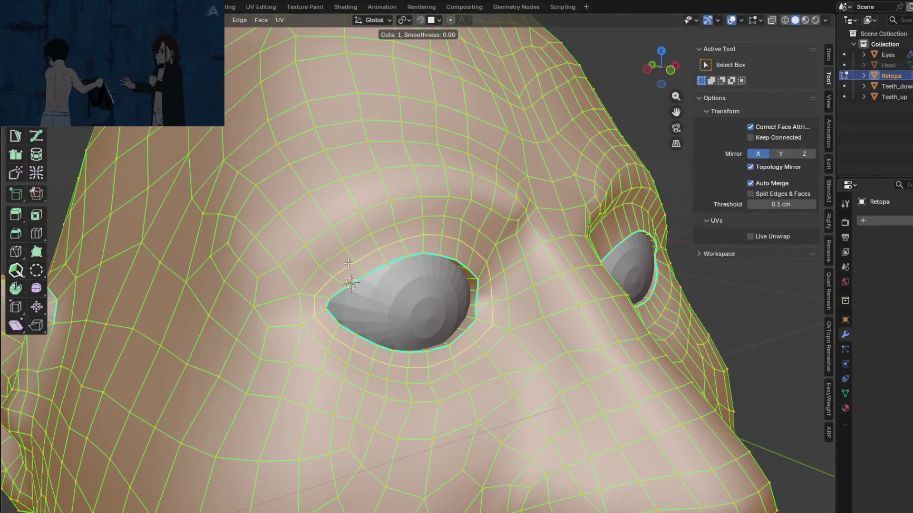
{"action": "left_click", "coordinate": [358, 267]}
{"action": "scroll", "coordinate": [348, 264], "scroll_direction": "up", "scroll_amount": 1}
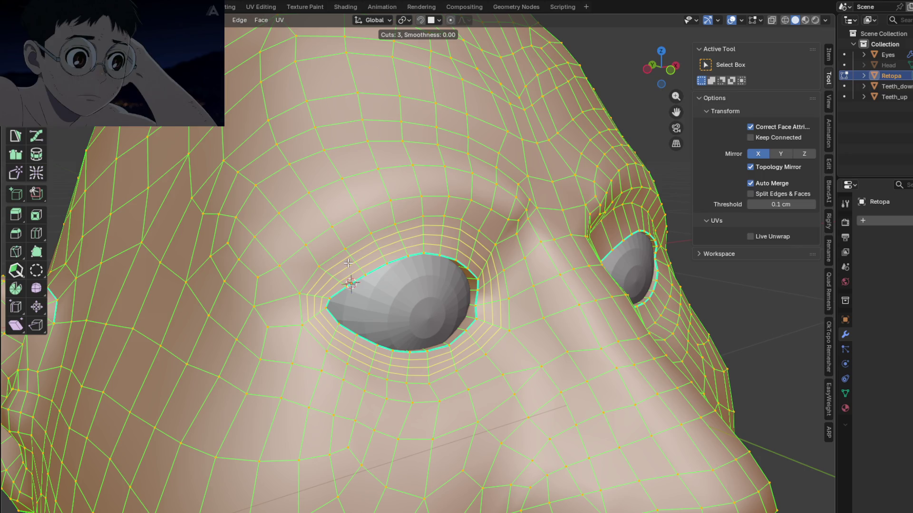
{"action": "key", "text": "Escape"}
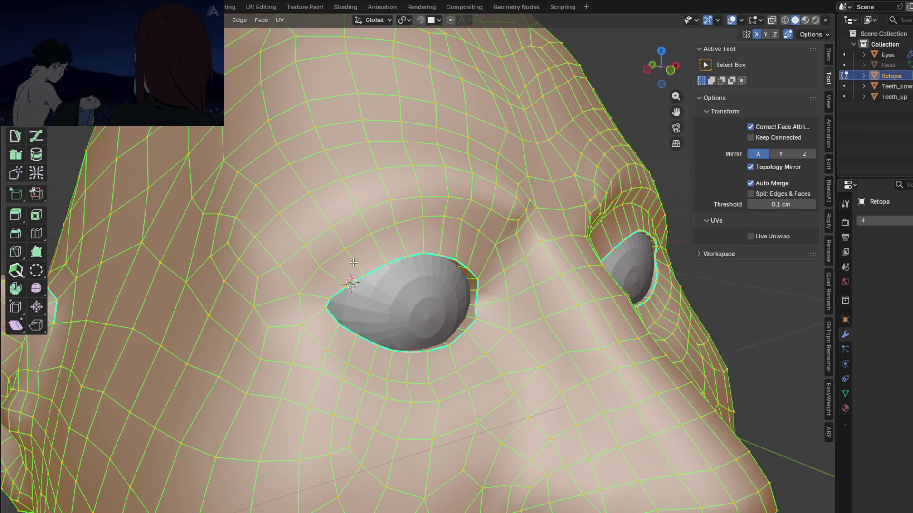
{"action": "key", "text": "ctrl+r"}
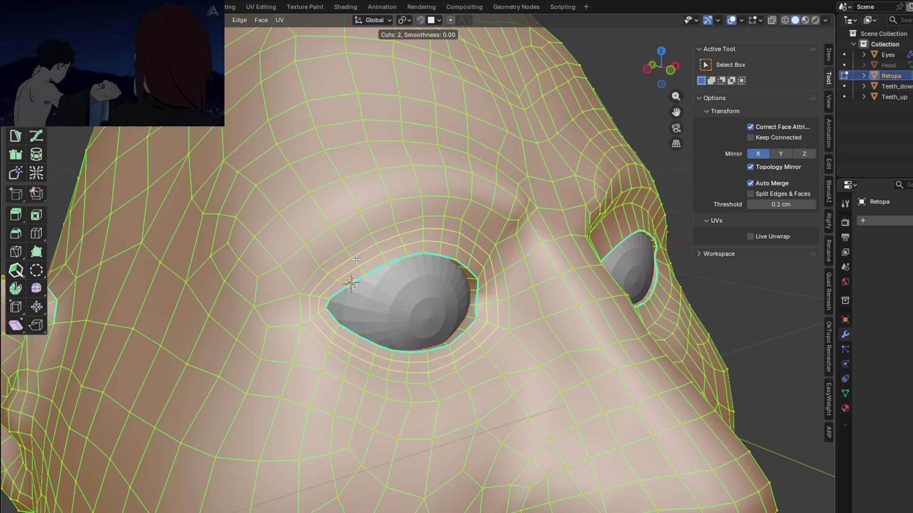
{"action": "scroll", "coordinate": [351, 283], "scroll_direction": "up", "scroll_amount": 1}
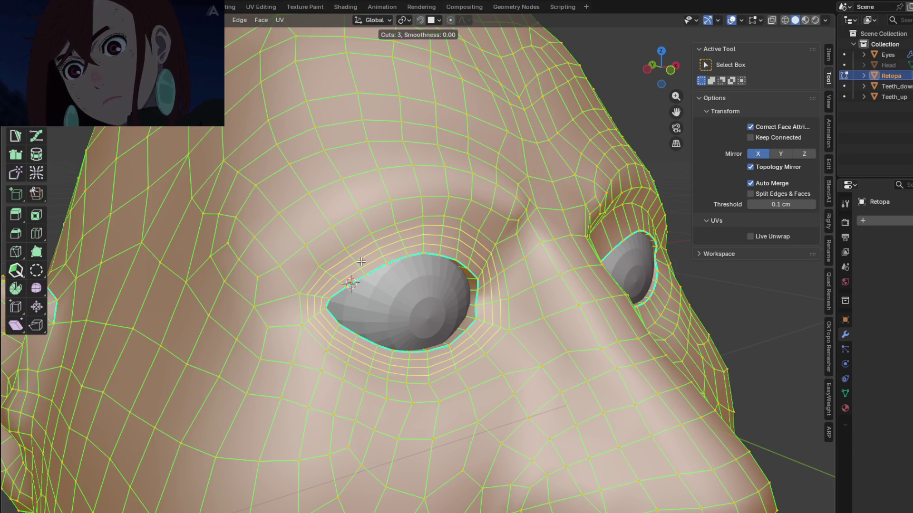
{"action": "left_click", "coordinate": [360, 262]}
Select the face ring around the eye and begin another loop cut on the face
{"action": "mouse_move", "coordinate": [360, 262]}
{"action": "middle_mouse_down"}
{"action": "mouse_move", "coordinate": [443, 274]}
{"action": "mouse_move", "coordinate": [357, 271]}
{"action": "middle_mouse_up"}
{"action": "left_click", "coordinate": [125, 82], "text": "alt"}
{"action": "scroll", "coordinate": [479, 278], "scroll_direction": "up", "scroll_amount": 3}
{"action": "middle_click_drag", "start_coordinate": [480, 278], "coordinate": [408, 285]}
{"action": "key", "text": "ctrl+r"}
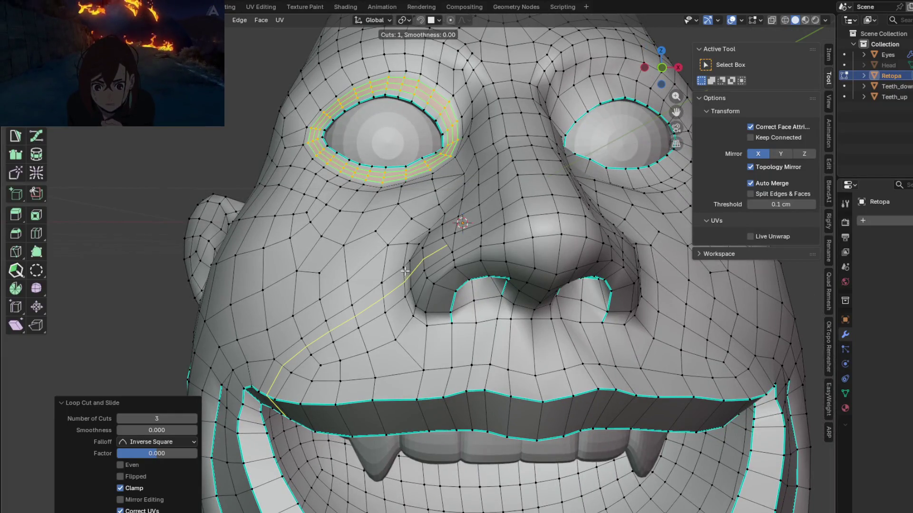
Cancel the loop cut near the nose and orbit around the mouth and left eye
{"action": "right_click", "coordinate": [407, 265]}
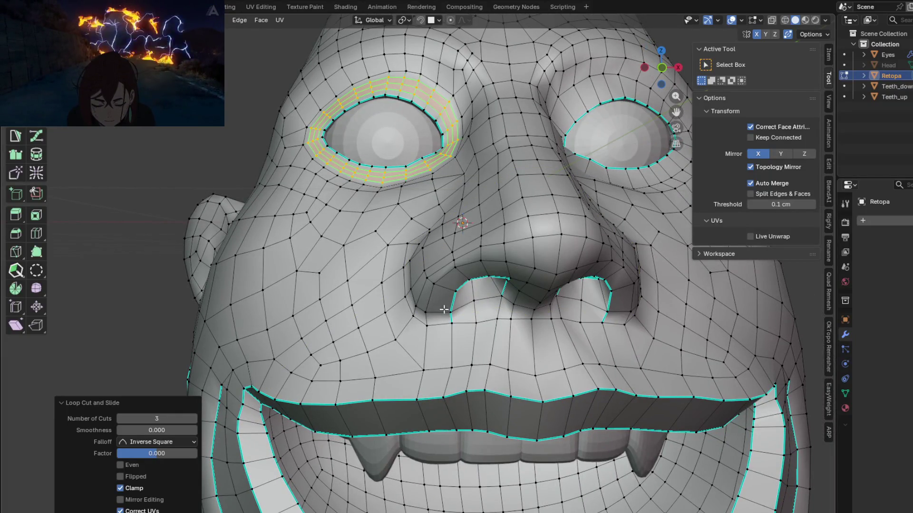
{"action": "scroll", "coordinate": [503, 278], "scroll_direction": "down", "scroll_amount": 2}
{"action": "scroll", "coordinate": [503, 277], "scroll_direction": "up", "scroll_amount": 3}
{"action": "mouse_move", "coordinate": [502, 277]}
{"action": "middle_mouse_down"}
{"action": "mouse_move", "coordinate": [456, 230]}
{"action": "mouse_move", "coordinate": [408, 335]}
{"action": "middle_mouse_up"}
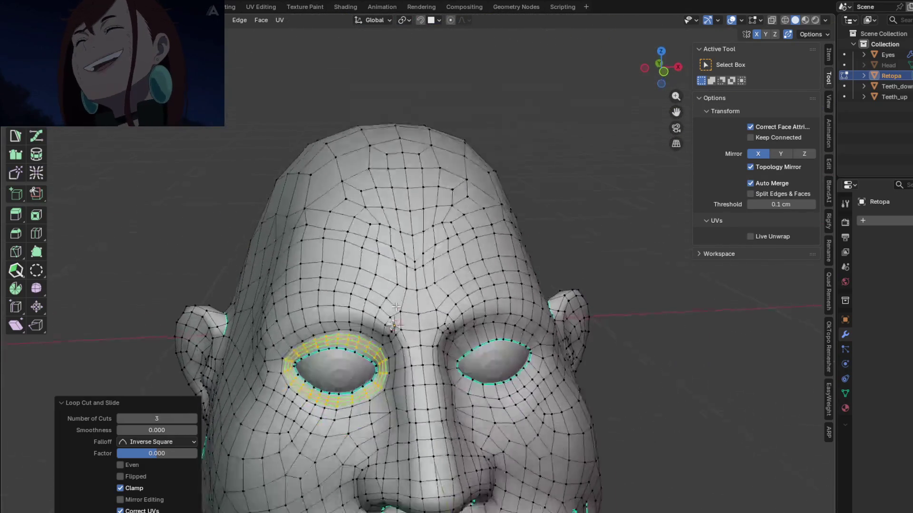
{"action": "scroll", "coordinate": [407, 334], "scroll_direction": "up", "scroll_amount": 4}
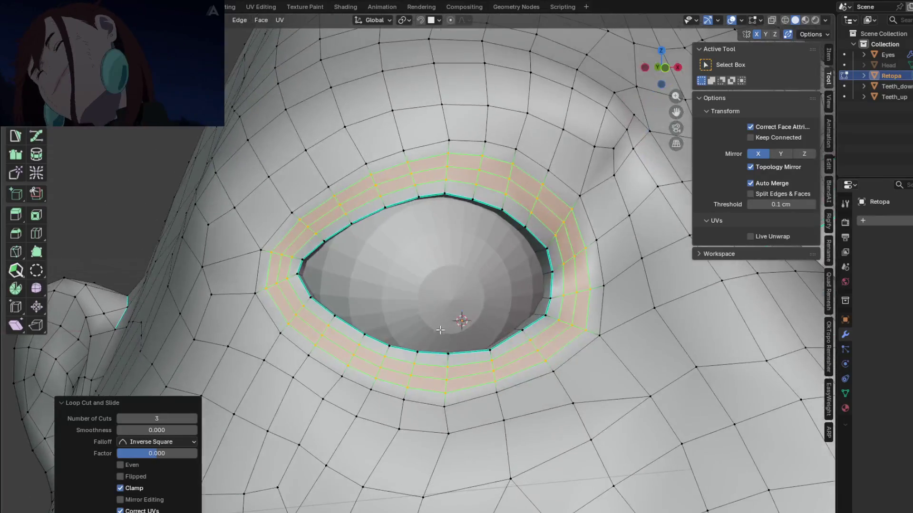
{"action": "scroll", "coordinate": [407, 334], "scroll_direction": "down", "scroll_amount": 2}
{"action": "middle_click_drag", "start_coordinate": [407, 334], "coordinate": [431, 369]}
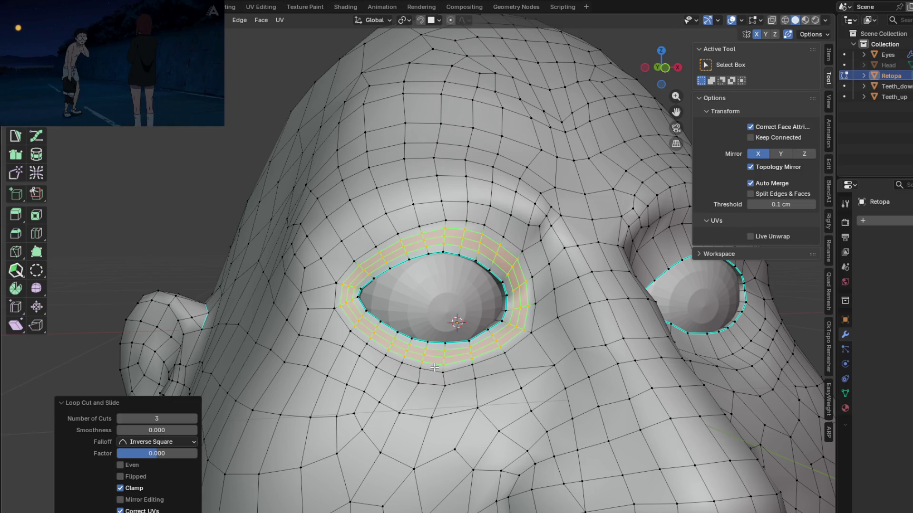
Select the whole mesh and place one new edge loop around the eye socket
{"action": "key", "text": "a"}
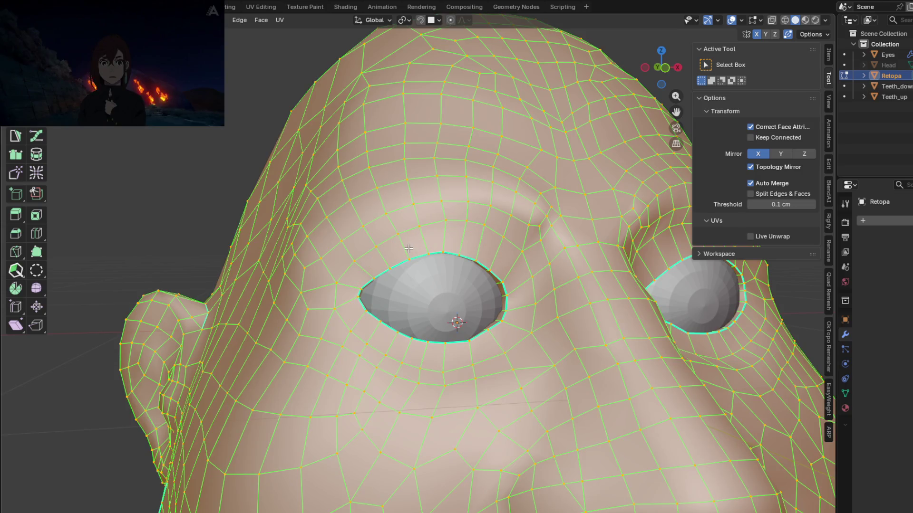
{"action": "key", "text": "ctrl+r"}
{"action": "left_click", "coordinate": [400, 243]}
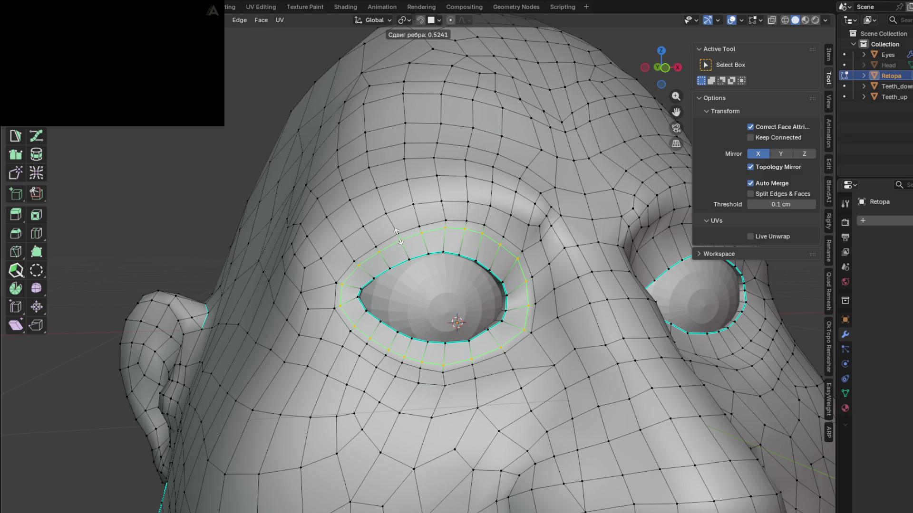
Confirm the slid eye-loop position and return to Object Mode
{"action": "left_click", "coordinate": [400, 243]}
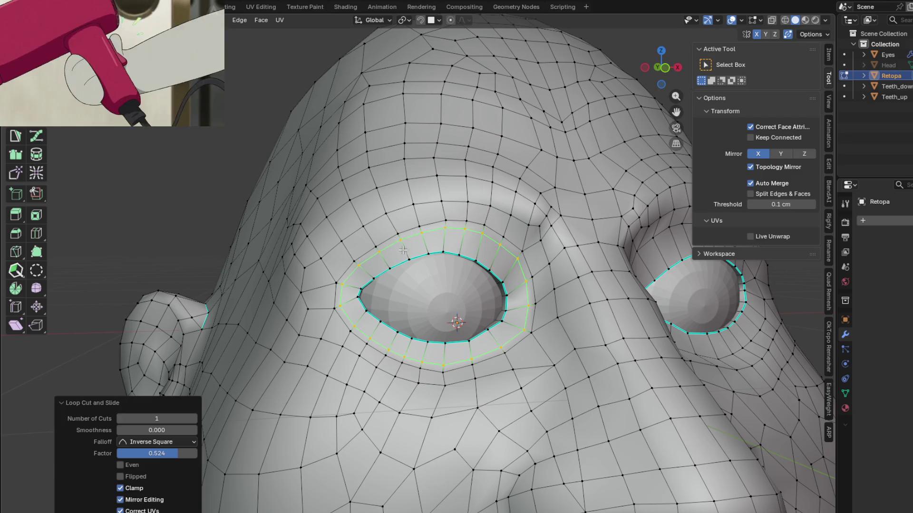
{"action": "mouse_move", "coordinate": [398, 263]}
{"action": "middle_mouse_down"}
{"action": "mouse_move", "coordinate": [529, 310]}
{"action": "mouse_move", "coordinate": [370, 289]}
{"action": "mouse_move", "coordinate": [334, 314]}
{"action": "mouse_move", "coordinate": [403, 298]}
{"action": "mouse_move", "coordinate": [353, 293]}
{"action": "mouse_move", "coordinate": [369, 290]}
{"action": "mouse_move", "coordinate": [369, 302]}
{"action": "mouse_move", "coordinate": [351, 305]}
{"action": "mouse_move", "coordinate": [340, 281]}
{"action": "mouse_move", "coordinate": [388, 293]}
{"action": "middle_mouse_up"}
{"action": "key", "text": "Tab"}
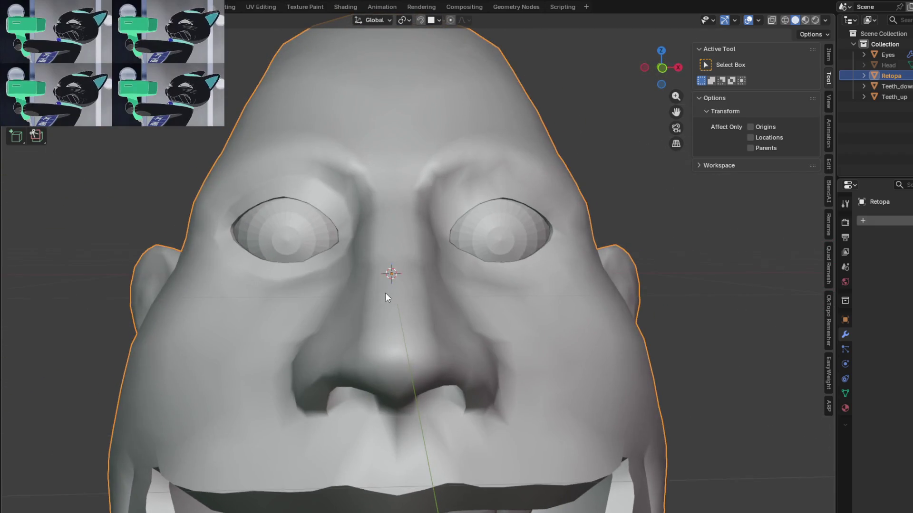
Select the entire head mesh and Symmetrize it from -X to +X
{"action": "key", "text": "Tab"}
{"action": "key", "text": "a"}
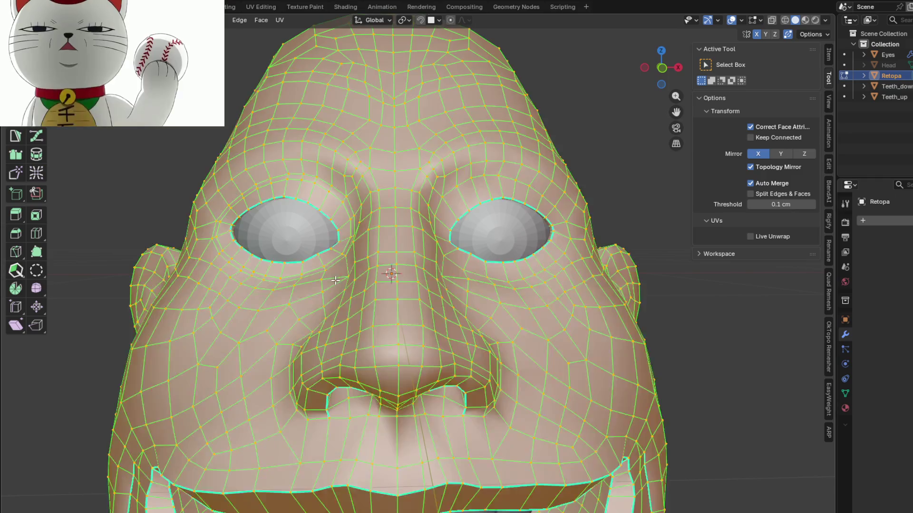
{"action": "left_click", "coordinate": [221, 20]}
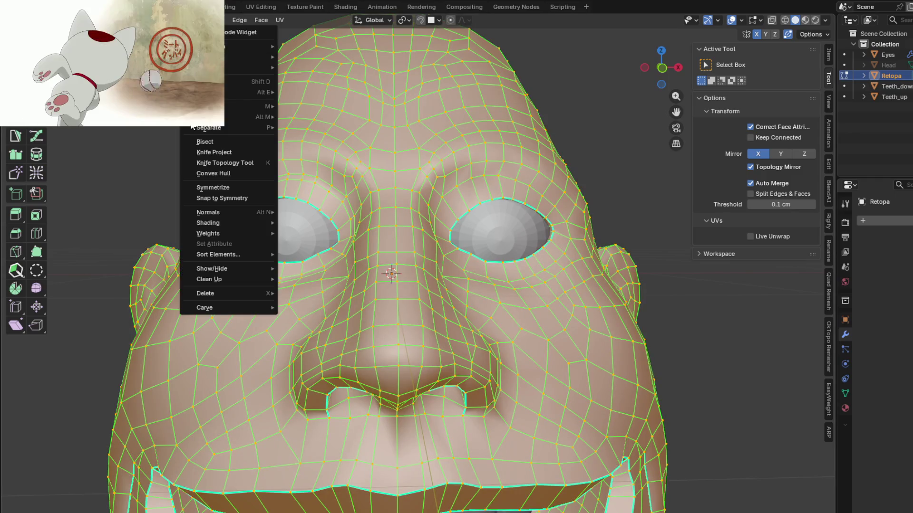
{"action": "left_click", "coordinate": [216, 189]}
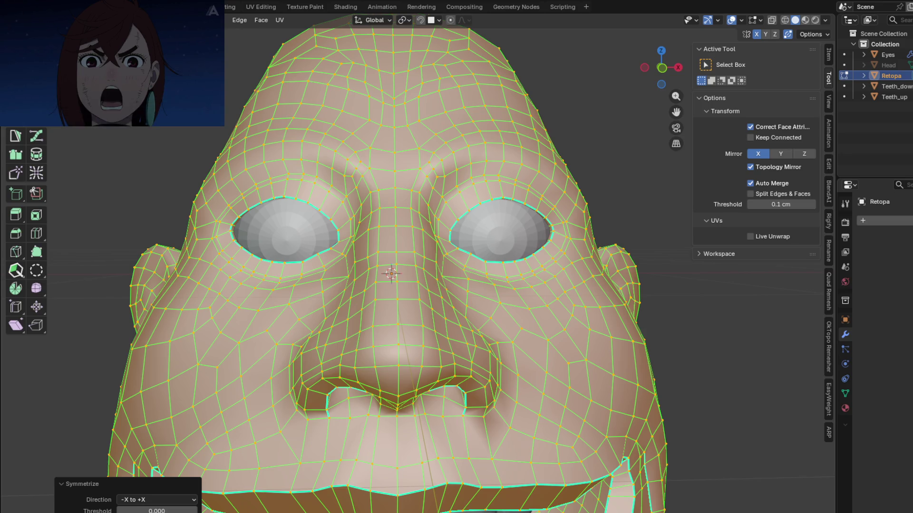
{"action": "mouse_move", "coordinate": [393, 285]}
{"action": "middle_mouse_down"}
{"action": "mouse_move", "coordinate": [256, 300]}
{"action": "mouse_move", "coordinate": [325, 309]}
{"action": "mouse_move", "coordinate": [453, 298]}
{"action": "mouse_move", "coordinate": [575, 413]}
{"action": "mouse_move", "coordinate": [428, 321]}
{"action": "mouse_move", "coordinate": [411, 333]}
{"action": "mouse_move", "coordinate": [439, 389]}
{"action": "mouse_move", "coordinate": [446, 442]}
{"action": "middle_mouse_up"}
{"action": "key", "text": "alt+a"}
{"action": "scroll", "coordinate": [325, 309], "scroll_direction": "down", "scroll_amount": 3}
{"action": "scroll", "coordinate": [453, 298], "scroll_direction": "down", "scroll_amount": 3}
{"action": "scroll", "coordinate": [428, 321], "scroll_direction": "up", "scroll_amount": 3}
{"action": "scroll", "coordinate": [451, 399], "scroll_direction": "up", "scroll_amount": 6}
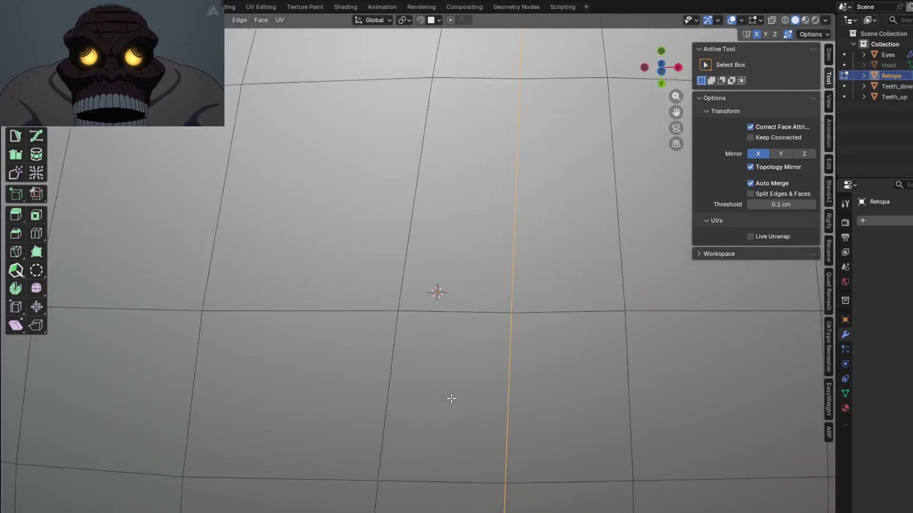
{"action": "scroll", "coordinate": [451, 398], "scroll_direction": "down", "scroll_amount": 8}
{"action": "mouse_move", "coordinate": [451, 357]}
{"action": "middle_mouse_down"}
{"action": "mouse_move", "coordinate": [564, 43]}
{"action": "mouse_move", "coordinate": [470, 27]}
{"action": "middle_mouse_up"}
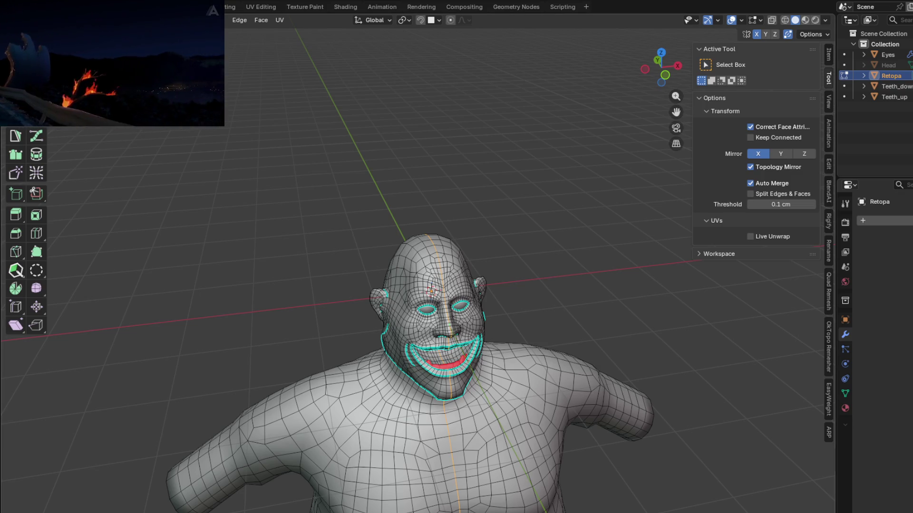
View the model from the front and leave Edit Mode for Object Mode
{"action": "mouse_move", "coordinate": [400, 299]}
{"action": "middle_mouse_down", "text": "shift"}
{"action": "mouse_move", "coordinate": [285, 141]}
{"action": "mouse_move", "coordinate": [342, 151]}
{"action": "middle_mouse_up", "text": "shift"}
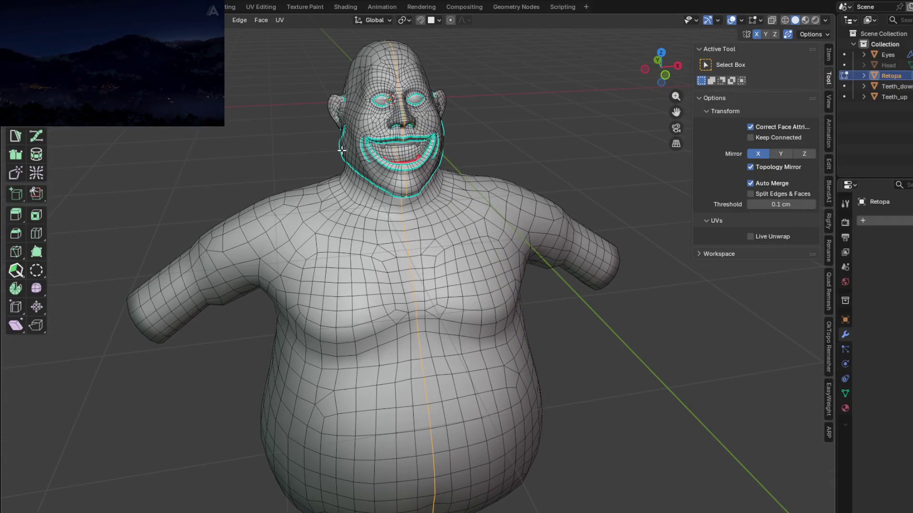
{"action": "scroll", "coordinate": [330, 191], "scroll_direction": "up", "scroll_amount": 3}
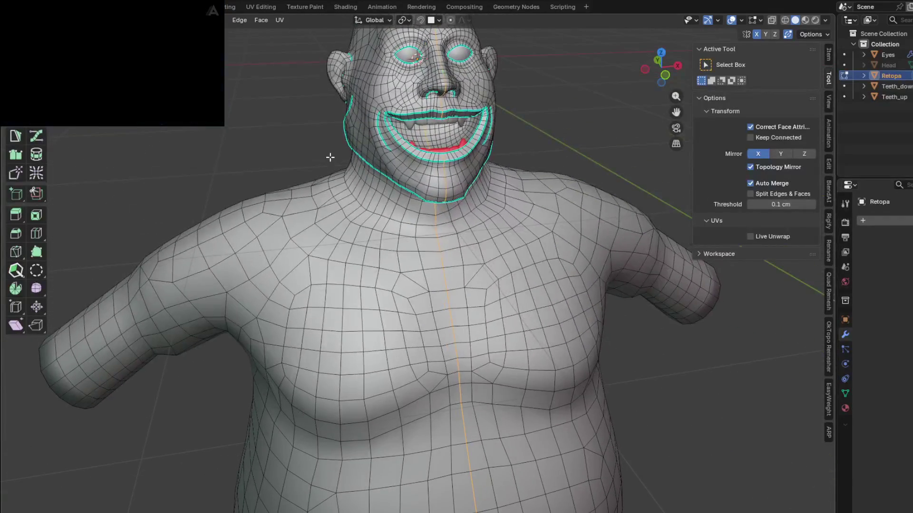
{"action": "mouse_move", "coordinate": [338, 193]}
{"action": "middle_mouse_down"}
{"action": "mouse_move", "coordinate": [345, 249]}
{"action": "mouse_move", "coordinate": [418, 277]}
{"action": "mouse_move", "coordinate": [371, 271]}
{"action": "mouse_move", "coordinate": [363, 286]}
{"action": "mouse_move", "coordinate": [386, 313]}
{"action": "mouse_move", "coordinate": [402, 251]}
{"action": "mouse_move", "coordinate": [387, 262]}
{"action": "mouse_move", "coordinate": [422, 300]}
{"action": "mouse_move", "coordinate": [424, 329]}
{"action": "mouse_move", "coordinate": [463, 311]}
{"action": "mouse_move", "coordinate": [442, 260]}
{"action": "mouse_move", "coordinate": [397, 286]}
{"action": "mouse_move", "coordinate": [362, 285]}
{"action": "mouse_move", "coordinate": [396, 297]}
{"action": "mouse_move", "coordinate": [395, 235]}
{"action": "mouse_move", "coordinate": [365, 259]}
{"action": "mouse_move", "coordinate": [442, 249]}
{"action": "mouse_move", "coordinate": [430, 238]}
{"action": "mouse_move", "coordinate": [375, 266]}
{"action": "mouse_move", "coordinate": [408, 285]}
{"action": "middle_mouse_up"}
{"action": "scroll", "coordinate": [343, 214], "scroll_direction": "down", "scroll_amount": 2}
{"action": "scroll", "coordinate": [400, 263], "scroll_direction": "up", "scroll_amount": 3}
{"action": "scroll", "coordinate": [418, 278], "scroll_direction": "up", "scroll_amount": 2}
{"action": "key", "text": "Tab"}
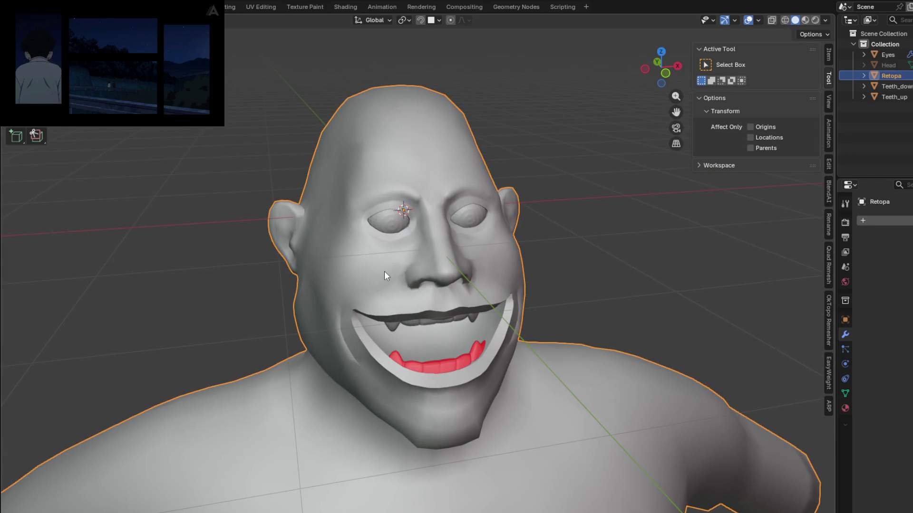
Create a new material on the mesh and name it Skin
{"action": "left_click", "coordinate": [846, 409]}
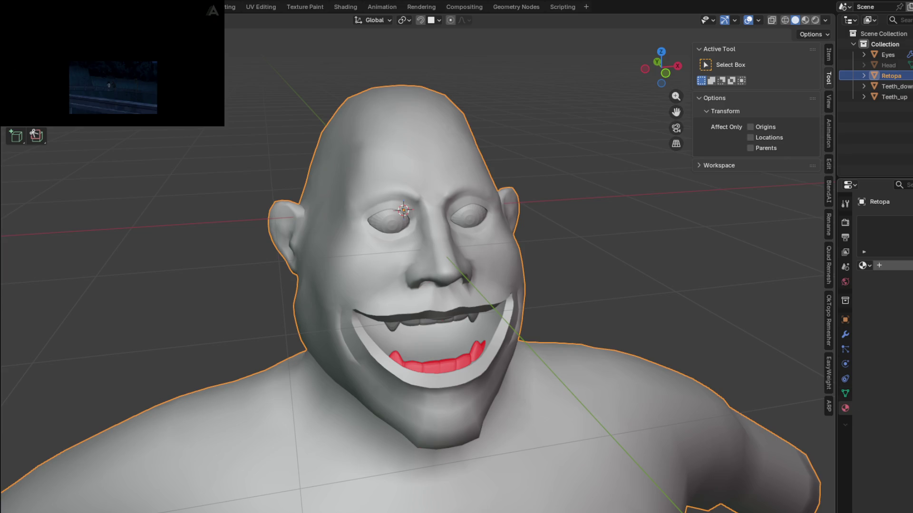
{"action": "left_click", "coordinate": [896, 265]}
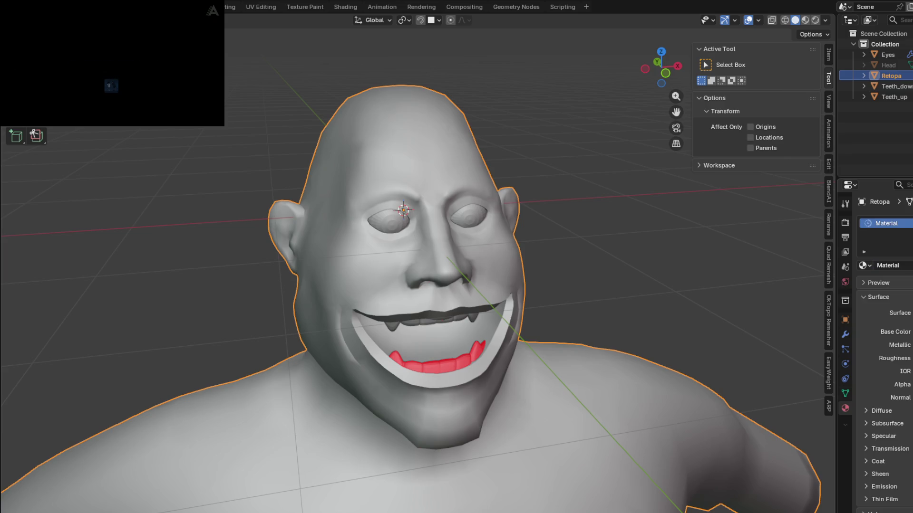
{"action": "type", "text": "Skin"}
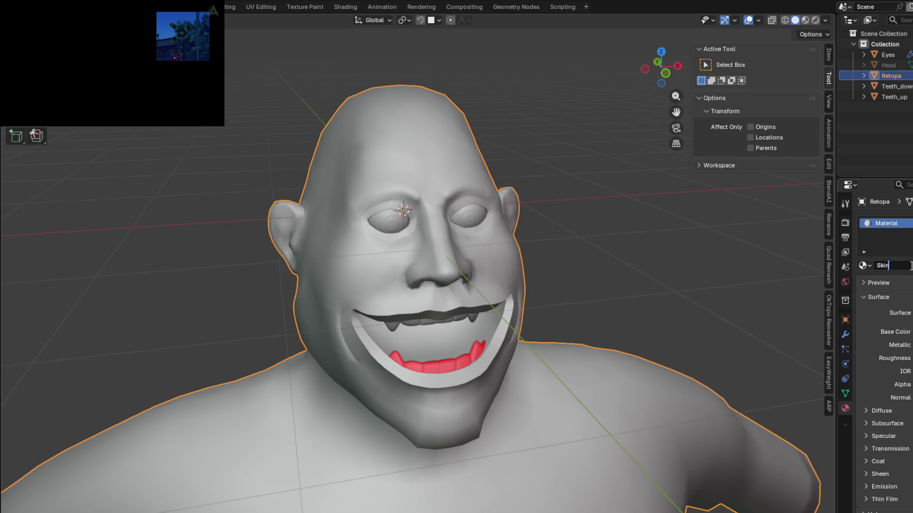
{"action": "key", "text": "Return"}
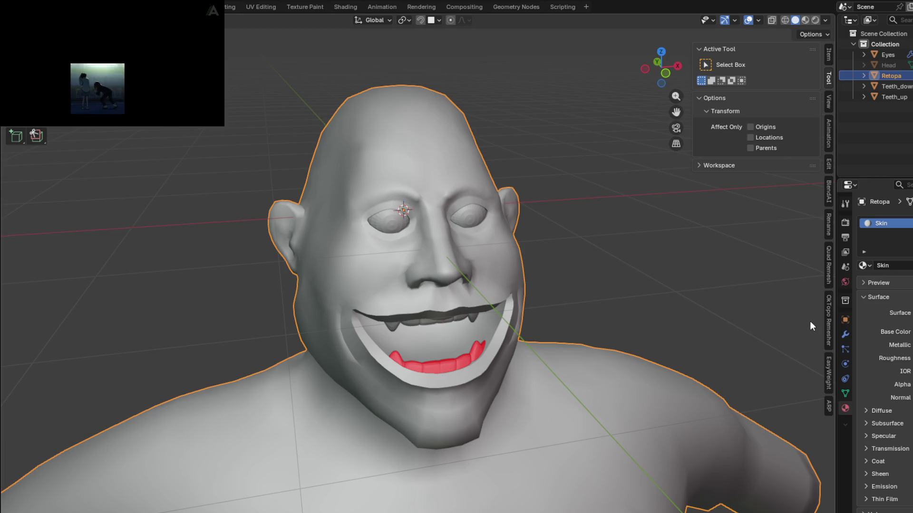
Add two more material slots with new materials, then make Skin the active slot
{"action": "left_click", "coordinate": [909, 223]}
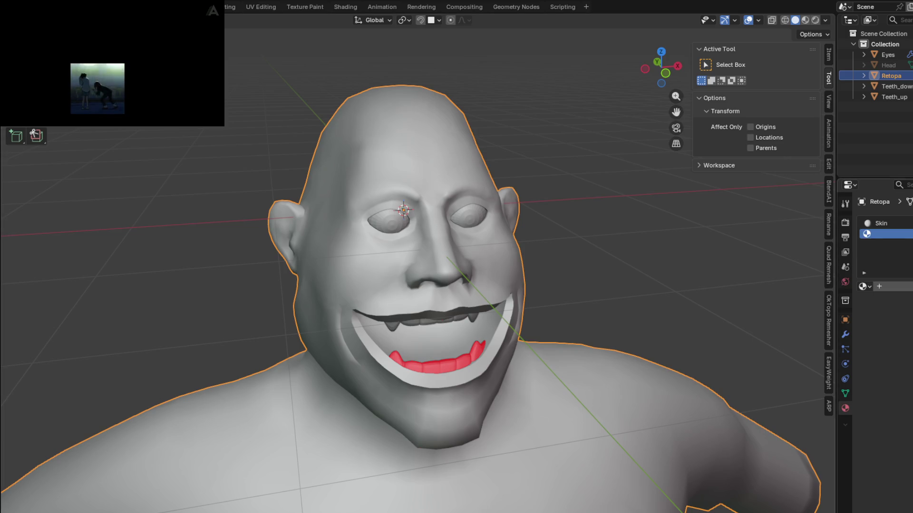
{"action": "left_click", "coordinate": [879, 286]}
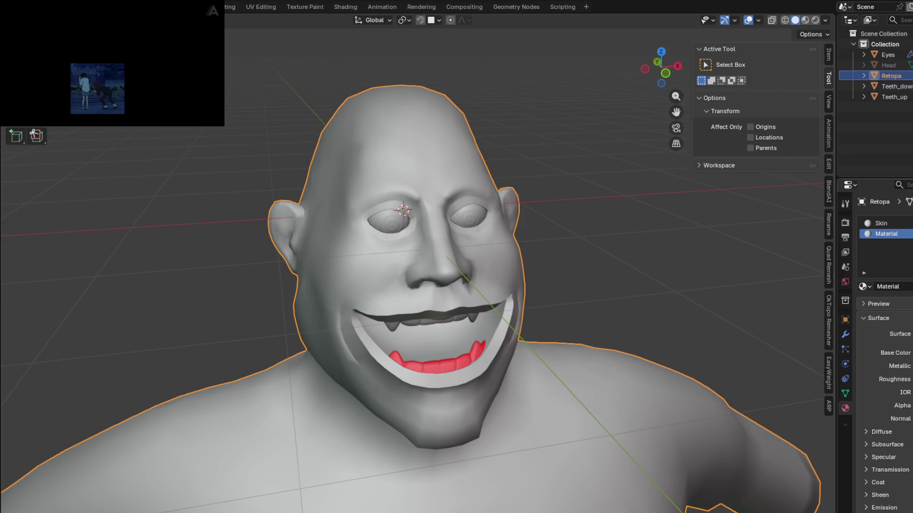
{"action": "left_click", "coordinate": [909, 223]}
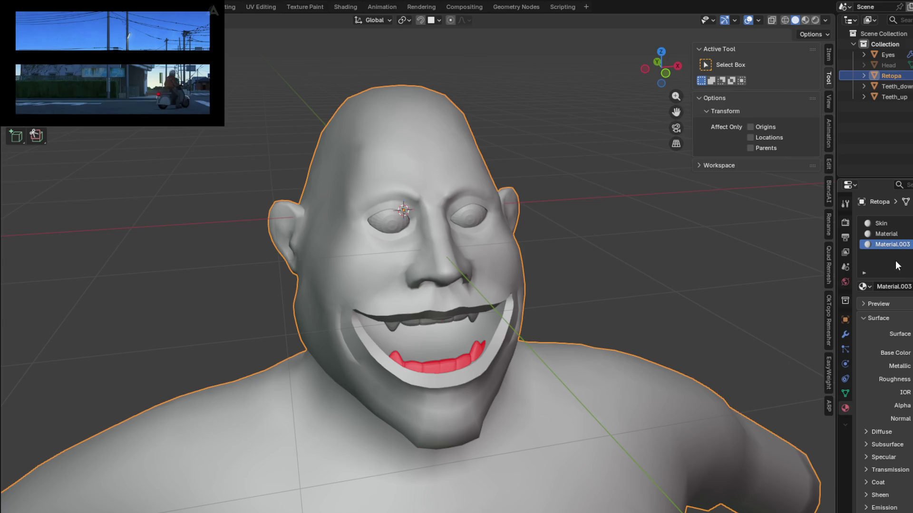
{"action": "left_click", "coordinate": [886, 223]}
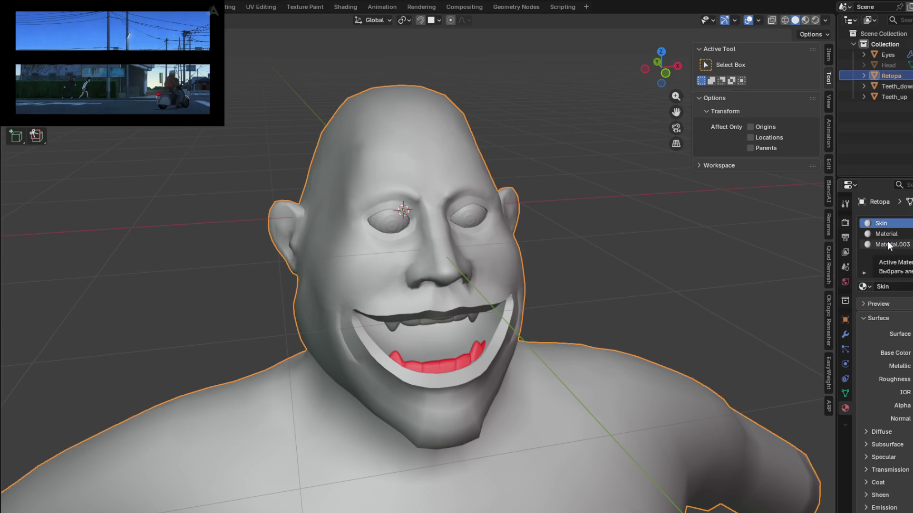
{"action": "middle_click_drag", "start_coordinate": [610, 268], "coordinate": [597, 250]}
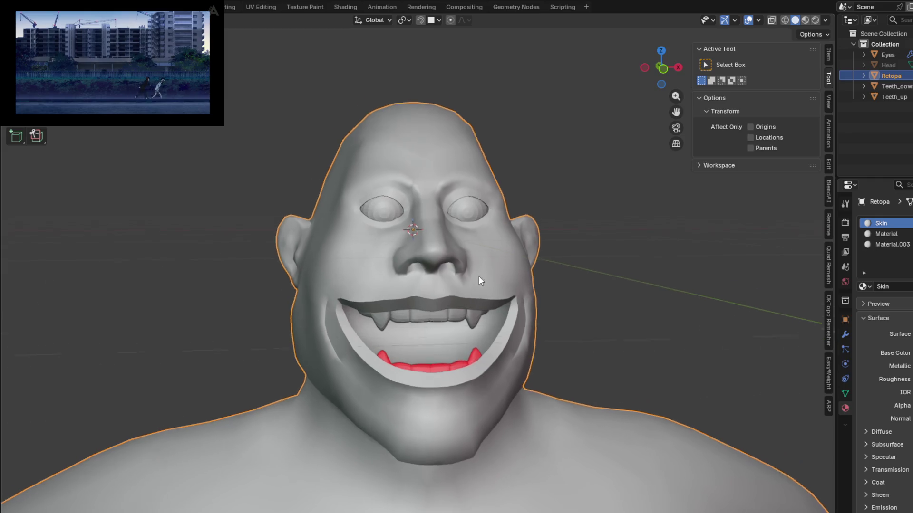
{"action": "middle_click_drag", "start_coordinate": [478, 277], "coordinate": [520, 275]}
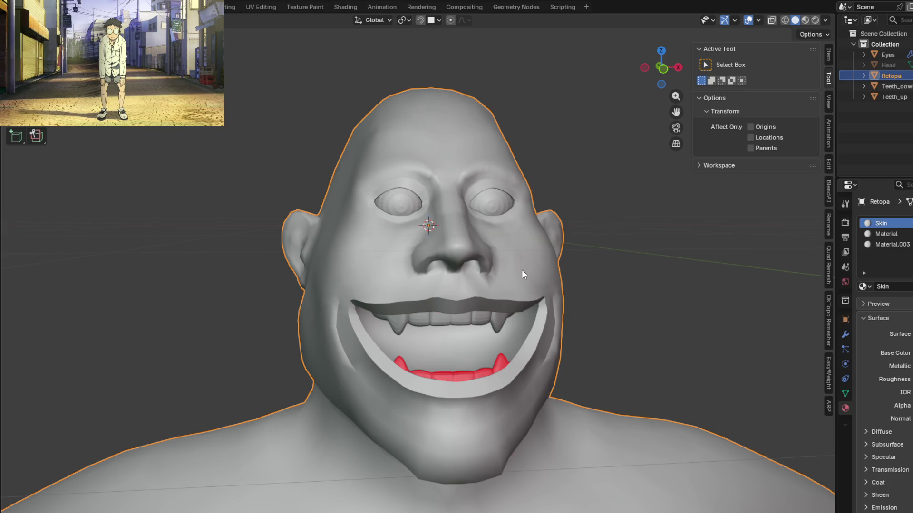
{"action": "middle_click_drag", "start_coordinate": [527, 279], "coordinate": [488, 283]}
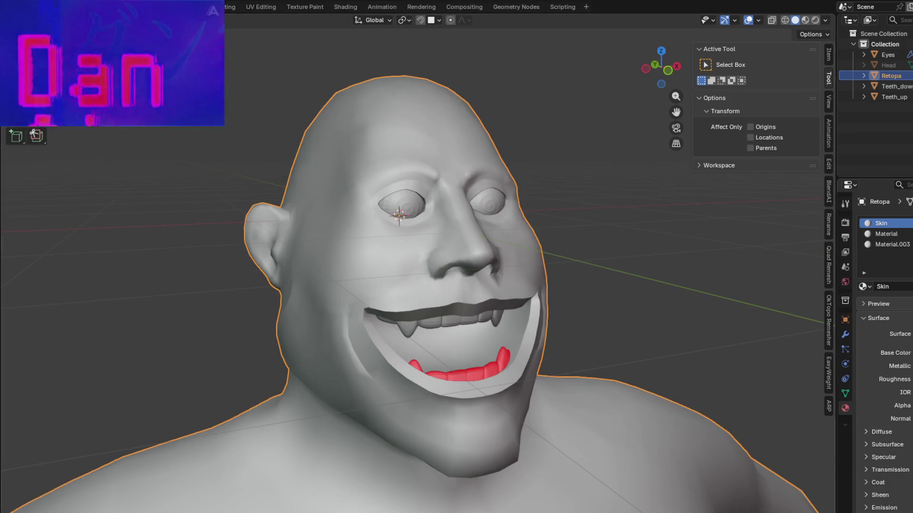
{"action": "mouse_move", "coordinate": [493, 280]}
{"action": "middle_mouse_down"}
{"action": "mouse_move", "coordinate": [449, 279]}
{"action": "mouse_move", "coordinate": [570, 296]}
{"action": "mouse_move", "coordinate": [585, 289]}
{"action": "mouse_move", "coordinate": [433, 261]}
{"action": "mouse_move", "coordinate": [503, 284]}
{"action": "mouse_move", "coordinate": [486, 310]}
{"action": "mouse_move", "coordinate": [643, 395]}
{"action": "mouse_move", "coordinate": [494, 406]}
{"action": "mouse_move", "coordinate": [453, 344]}
{"action": "mouse_move", "coordinate": [479, 314]}
{"action": "middle_mouse_up"}
Re-enter Edit Mode and orbit around the head to inspect the marked loops
{"action": "key", "text": "Tab"}
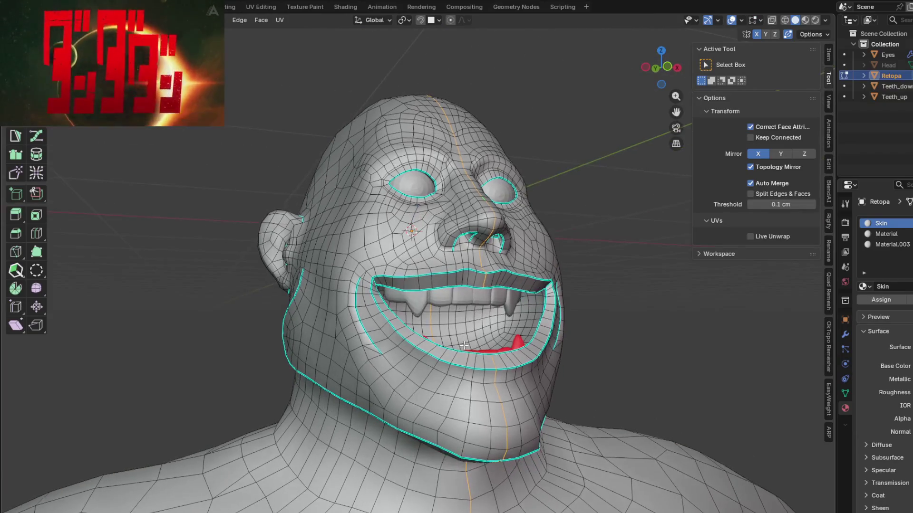
{"action": "mouse_move", "coordinate": [463, 346]}
{"action": "middle_mouse_down"}
{"action": "mouse_move", "coordinate": [471, 321]}
{"action": "mouse_move", "coordinate": [463, 285]}
{"action": "mouse_move", "coordinate": [549, 336]}
{"action": "mouse_move", "coordinate": [430, 360]}
{"action": "mouse_move", "coordinate": [449, 314]}
{"action": "middle_mouse_up"}
{"action": "scroll", "coordinate": [414, 227], "scroll_direction": "up", "scroll_amount": 3}
{"action": "middle_click_drag", "start_coordinate": [415, 227], "coordinate": [428, 271]}
{"action": "scroll", "coordinate": [428, 271], "scroll_direction": "up", "scroll_amount": 4}
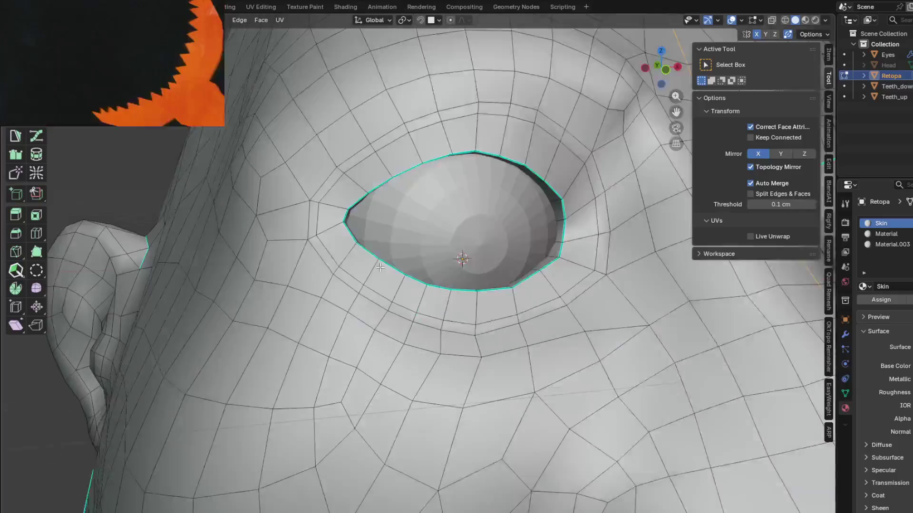
{"action": "scroll", "coordinate": [428, 271], "scroll_direction": "down", "scroll_amount": 4}
{"action": "mouse_move", "coordinate": [429, 321]}
{"action": "middle_mouse_down"}
{"action": "mouse_move", "coordinate": [383, 433]}
{"action": "mouse_move", "coordinate": [375, 222]}
{"action": "mouse_move", "coordinate": [422, 272]}
{"action": "mouse_move", "coordinate": [528, 318]}
{"action": "middle_mouse_up"}
{"action": "scroll", "coordinate": [376, 222], "scroll_direction": "up", "scroll_amount": 3}
{"action": "scroll", "coordinate": [399, 243], "scroll_direction": "up", "scroll_amount": 3}
{"action": "scroll", "coordinate": [421, 271], "scroll_direction": "up", "scroll_amount": 2}
{"action": "scroll", "coordinate": [422, 272], "scroll_direction": "down", "scroll_amount": 6}
{"action": "mouse_move", "coordinate": [331, 335]}
{"action": "middle_mouse_down"}
{"action": "mouse_move", "coordinate": [407, 229]}
{"action": "mouse_move", "coordinate": [396, 214]}
{"action": "mouse_move", "coordinate": [482, 345]}
{"action": "mouse_move", "coordinate": [435, 236]}
{"action": "mouse_move", "coordinate": [557, 378]}
{"action": "mouse_move", "coordinate": [462, 362]}
{"action": "mouse_move", "coordinate": [467, 337]}
{"action": "mouse_move", "coordinate": [535, 351]}
{"action": "middle_mouse_up"}
{"action": "scroll", "coordinate": [484, 357], "scroll_direction": "up", "scroll_amount": 3}
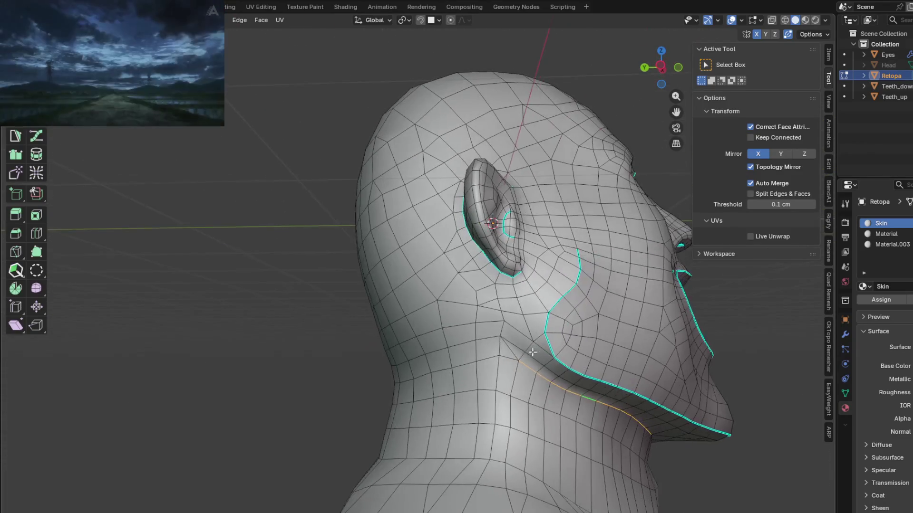
Inspect the loops under the chin and neck, briefly opening the Edge context menu
{"action": "mouse_move", "coordinate": [607, 405]}
{"action": "middle_mouse_down"}
{"action": "mouse_move", "coordinate": [507, 318]}
{"action": "mouse_move", "coordinate": [492, 335]}
{"action": "mouse_move", "coordinate": [497, 376]}
{"action": "mouse_move", "coordinate": [471, 360]}
{"action": "mouse_move", "coordinate": [346, 356]}
{"action": "middle_mouse_up"}
{"action": "mouse_move", "coordinate": [413, 339]}
{"action": "middle_mouse_down"}
{"action": "mouse_move", "coordinate": [458, 366]}
{"action": "mouse_move", "coordinate": [385, 307]}
{"action": "mouse_move", "coordinate": [400, 286]}
{"action": "middle_mouse_up"}
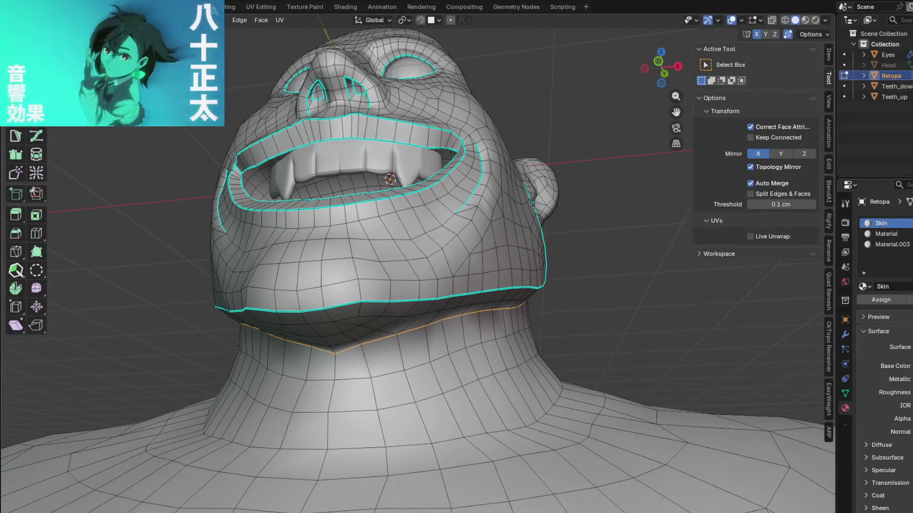
{"action": "right_click", "coordinate": [428, 187]}
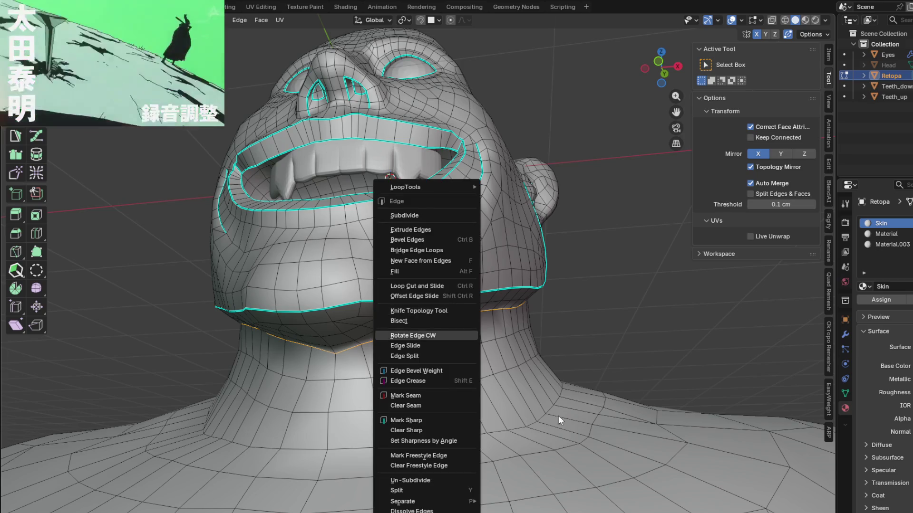
{"action": "left_click", "coordinate": [424, 396]}
{"action": "middle_click_drag", "start_coordinate": [468, 321], "coordinate": [563, 334]}
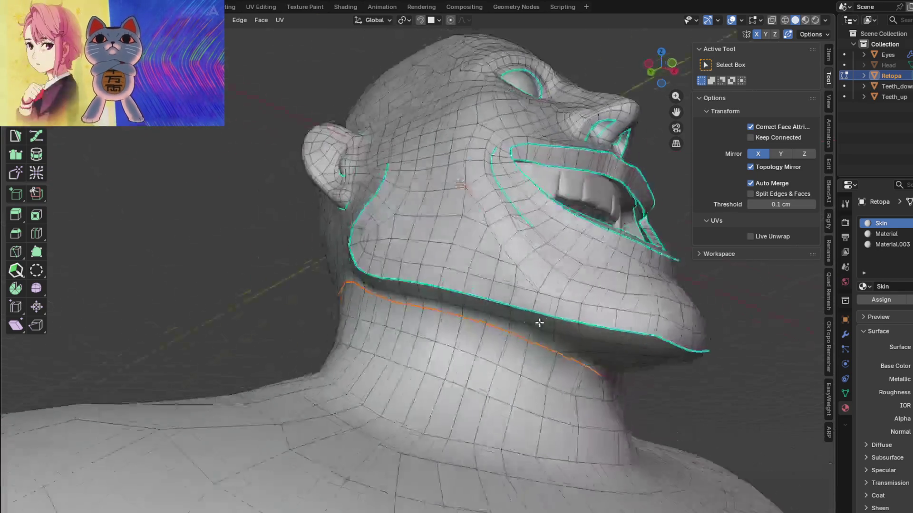